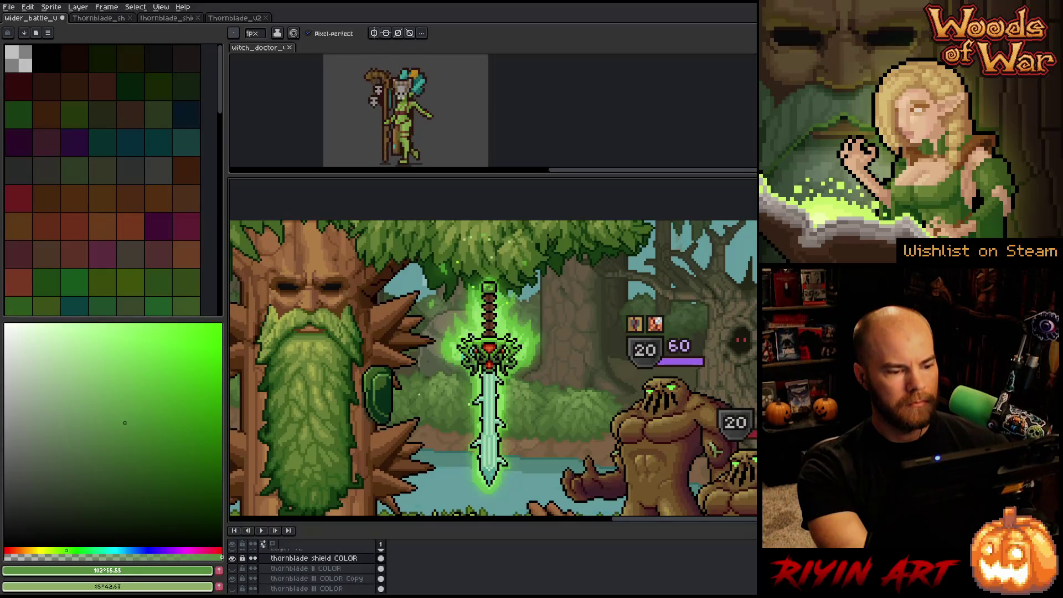
- Zoom in on the trunk shield and eyedrop its light and darkest greens
scroll(408, 391, up, 2)
scroll(422, 388, down, 2)
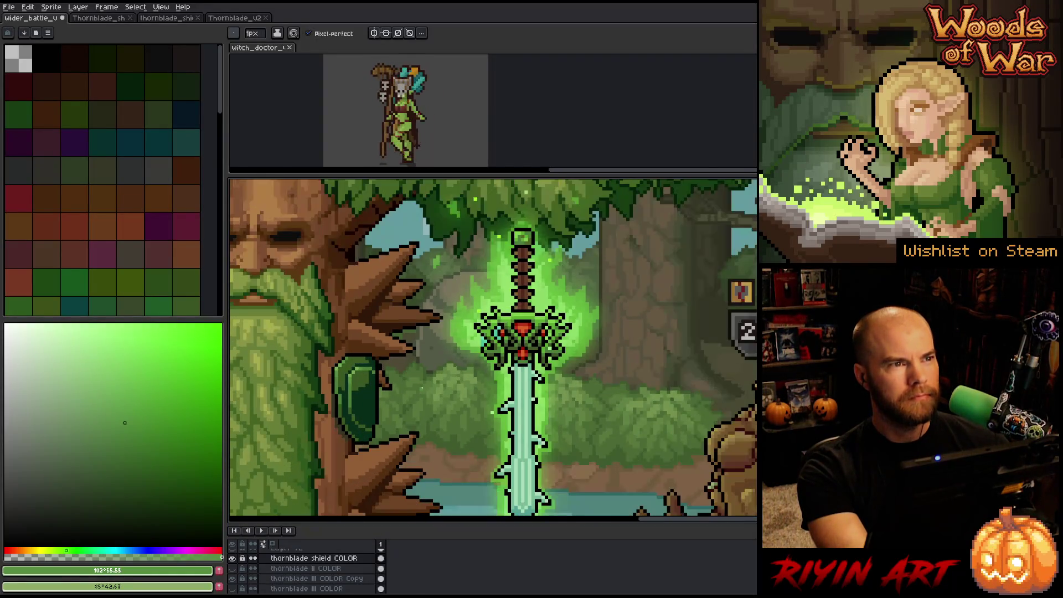
scroll(399, 377, up, 2)
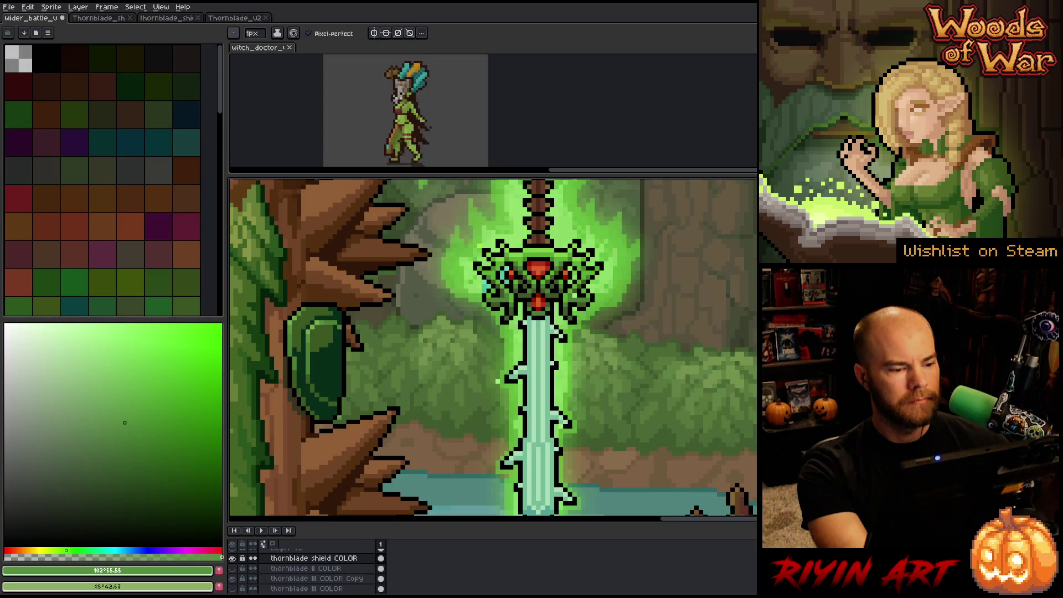
alt+click(318, 342)
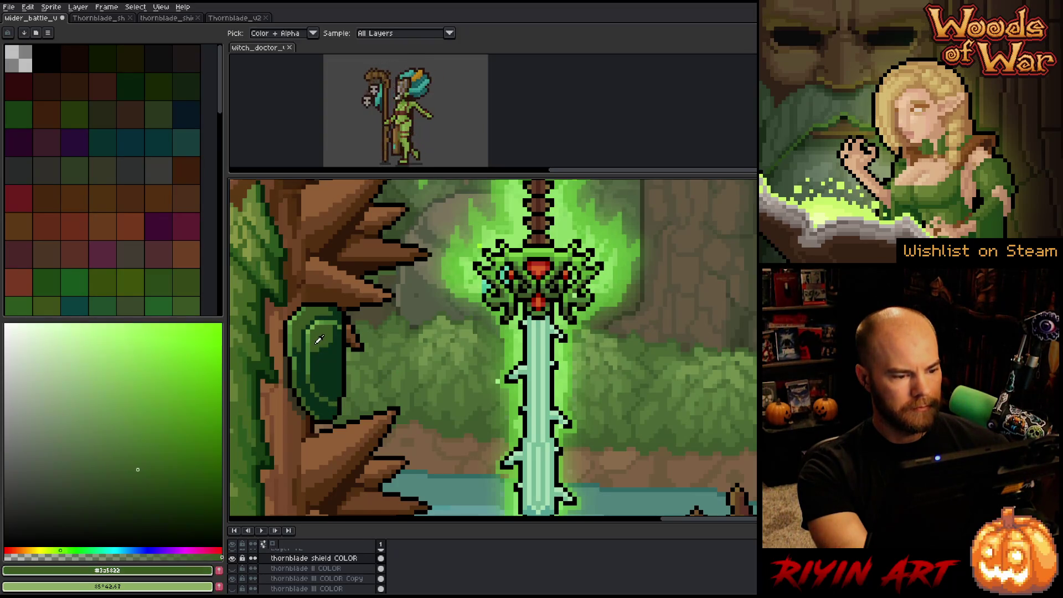
key(alt)
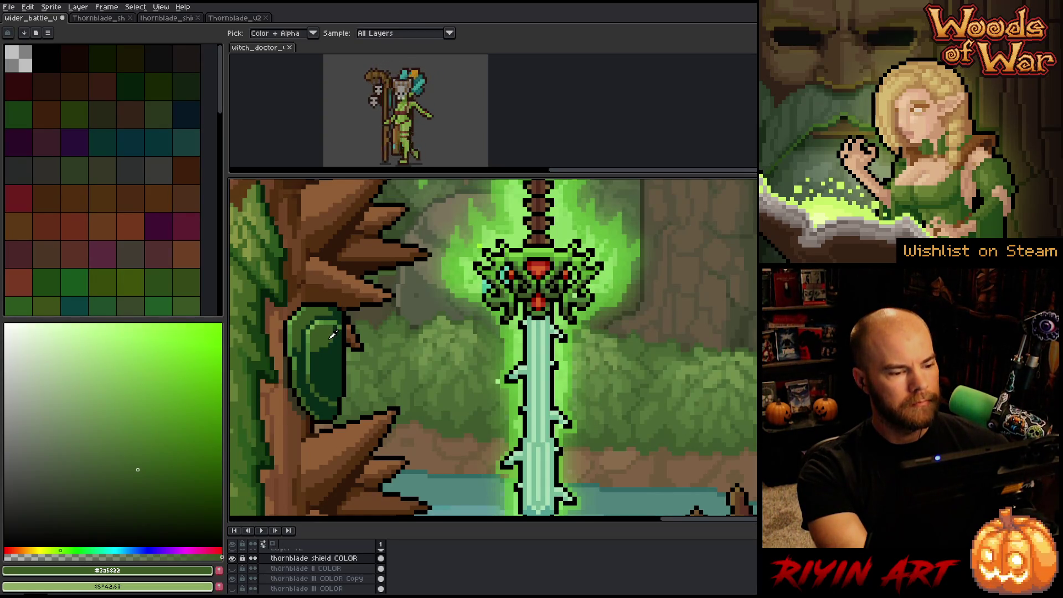
click(332, 347)
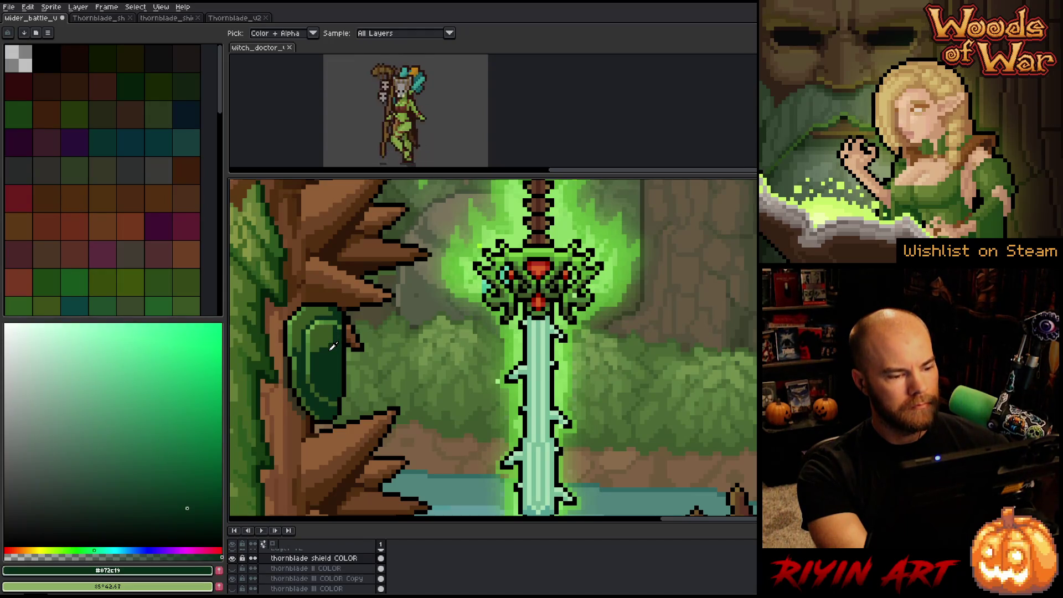
click(325, 337)
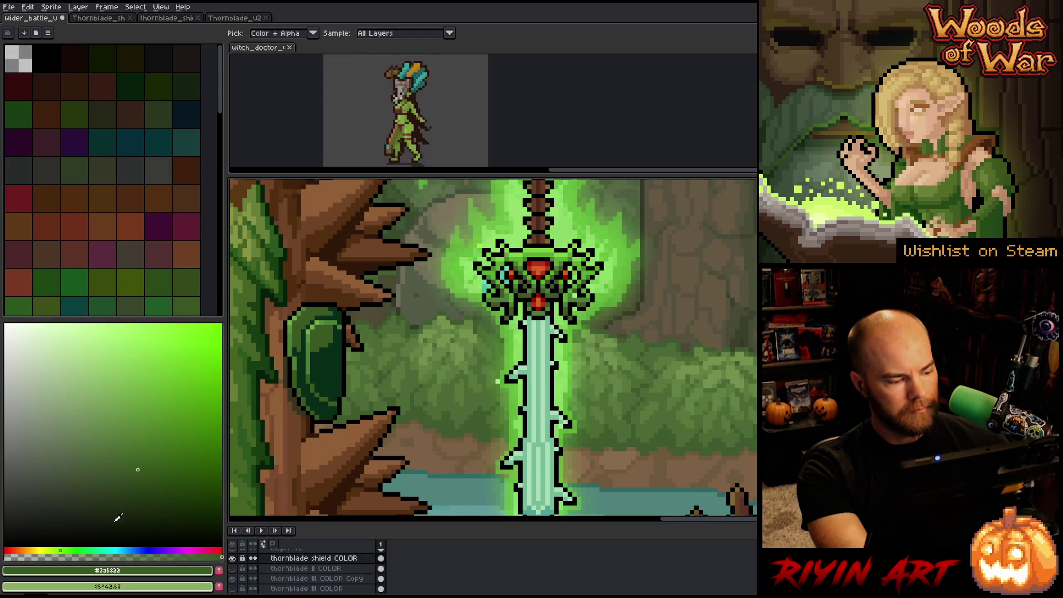
- Fine-tune the sampled green's hue in the colour picker and return to the pencil
click(80, 550)
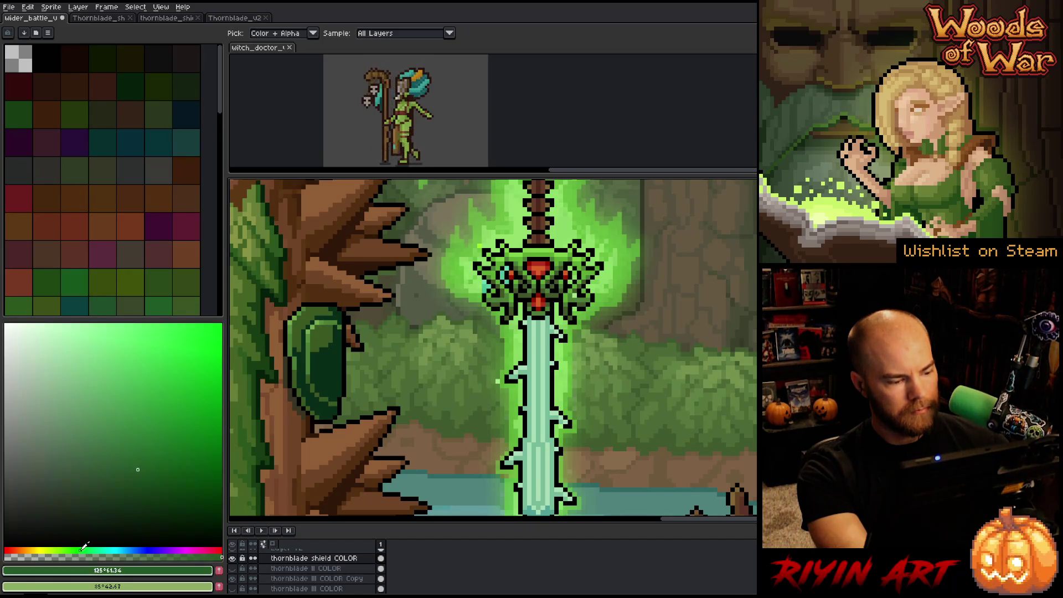
click(148, 483)
key(b)
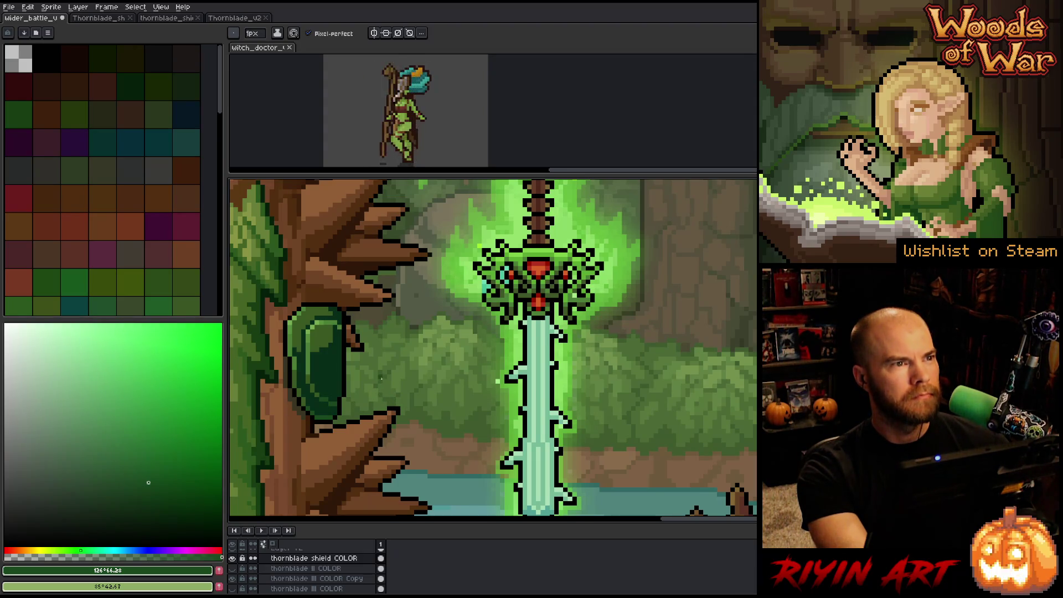
- Paint shading on the shield, alternating between mid green #3a5822 and dark green #072c19
alt+click(310, 372)
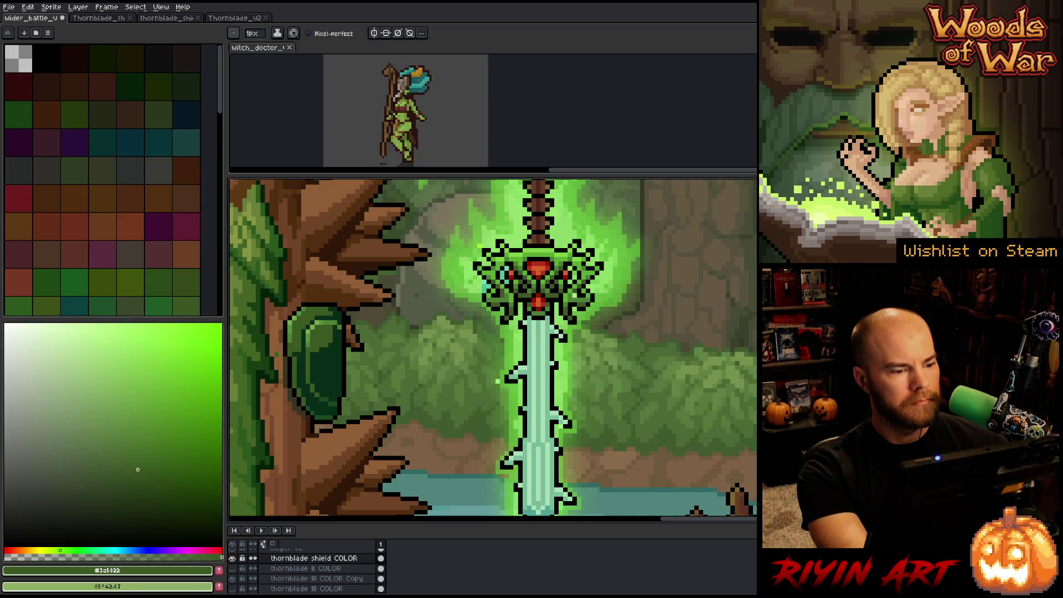
alt+click(298, 352)
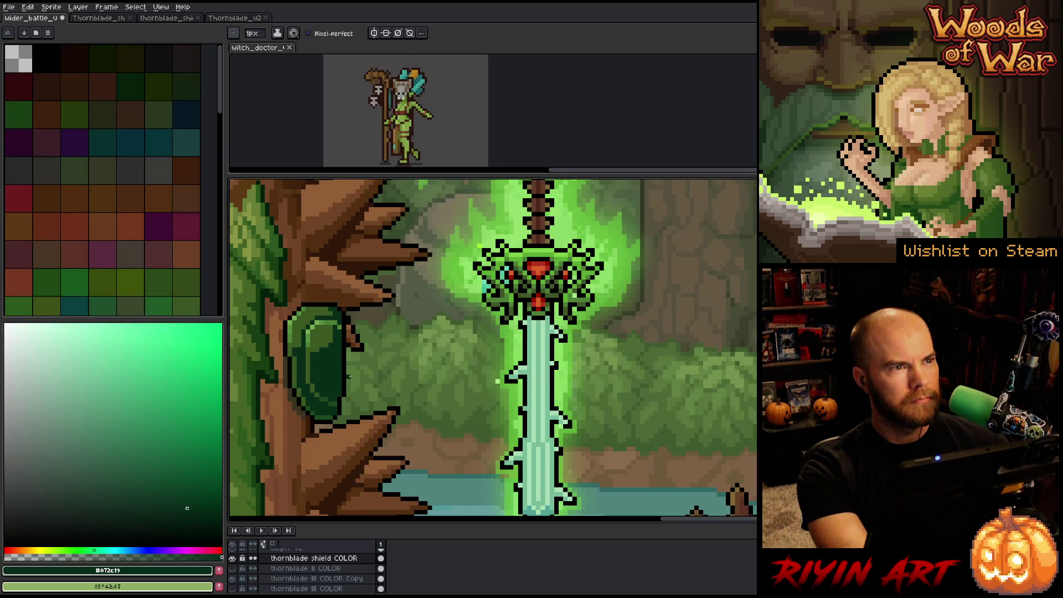
alt+click(330, 331)
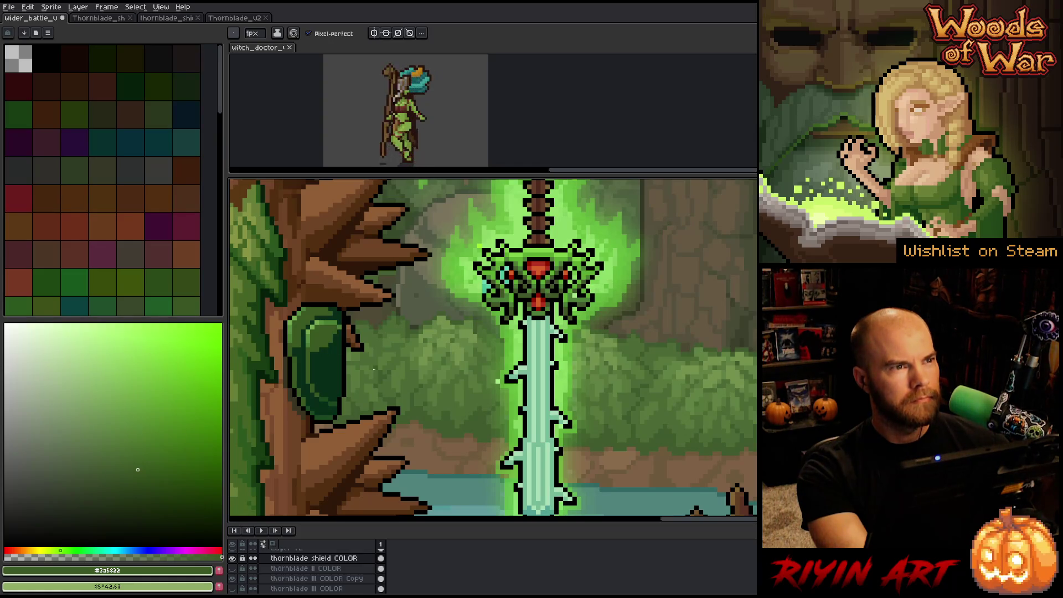
alt+click(343, 338)
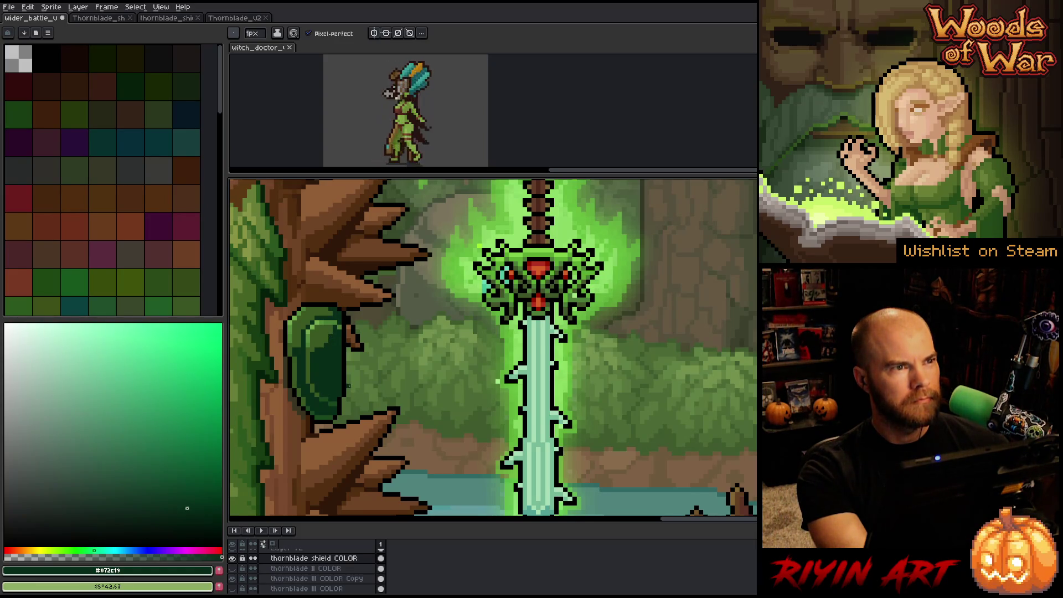
key(v)
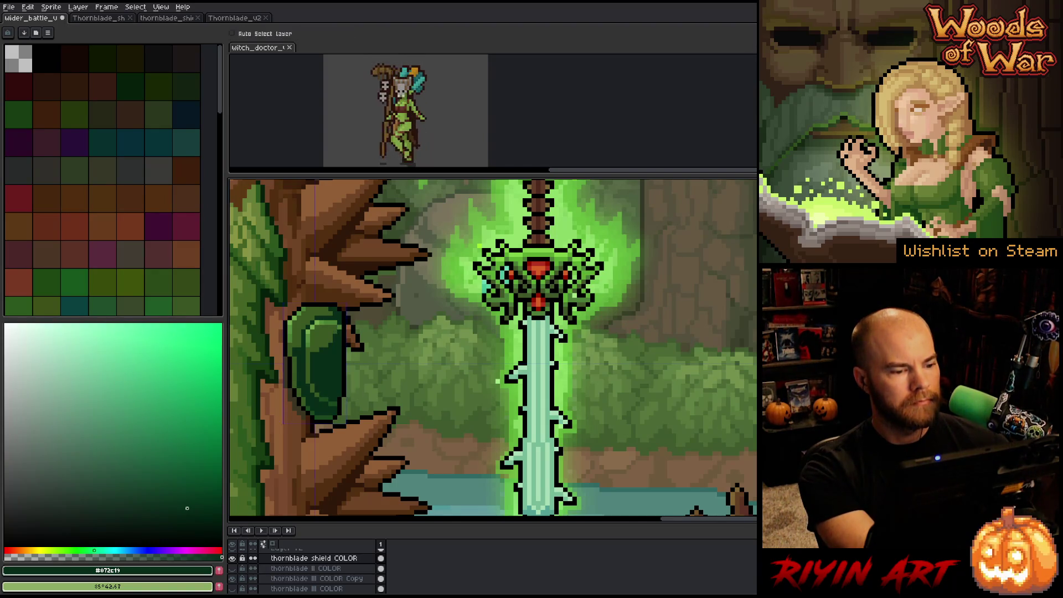
- Touch up more shield pixels after re-sampling the mid green #3a5822
key(b)
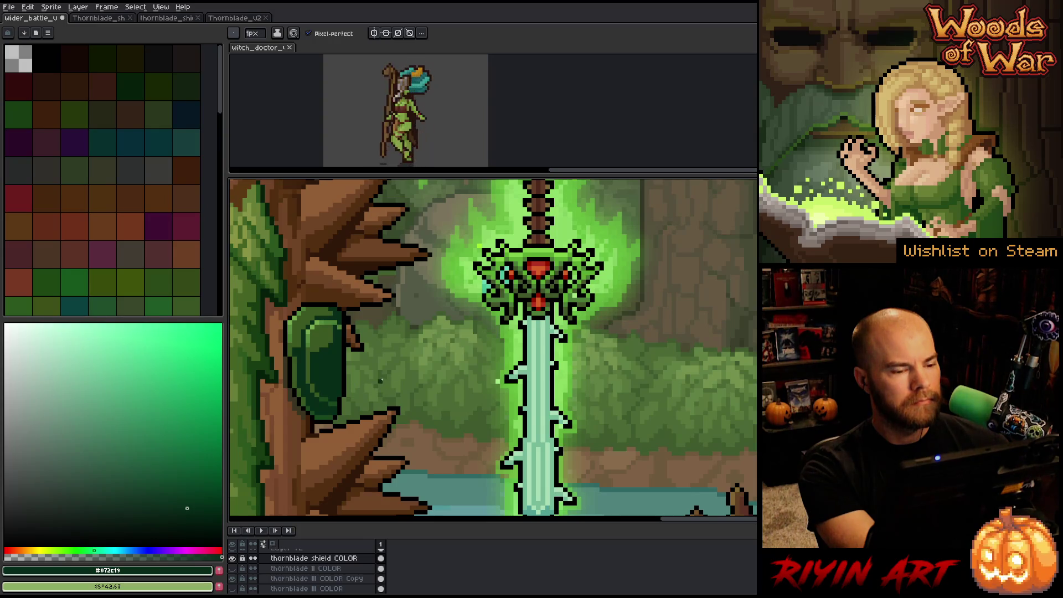
key(v)
key(b)
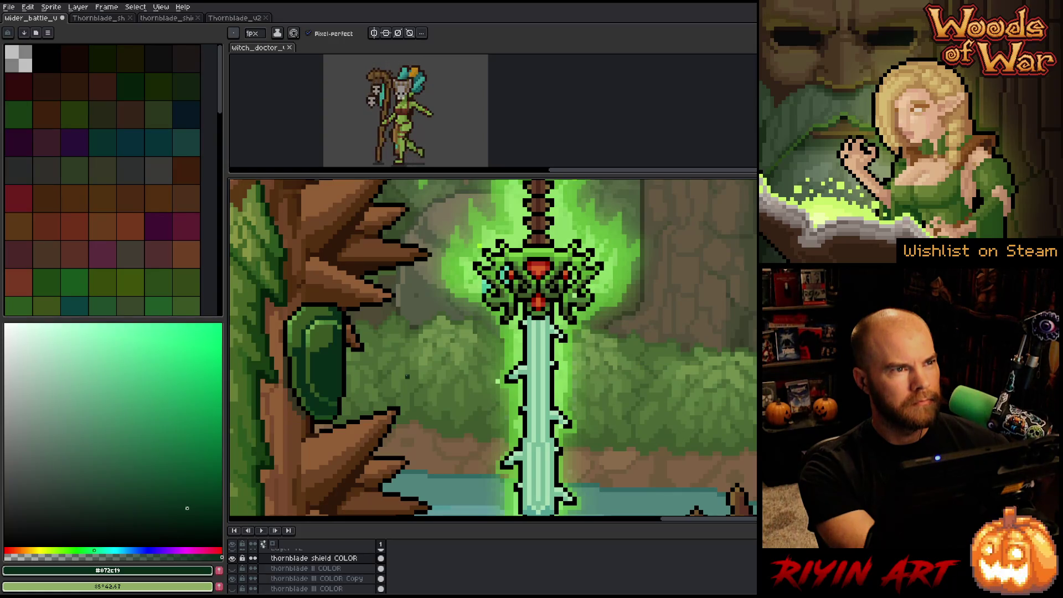
key(e)
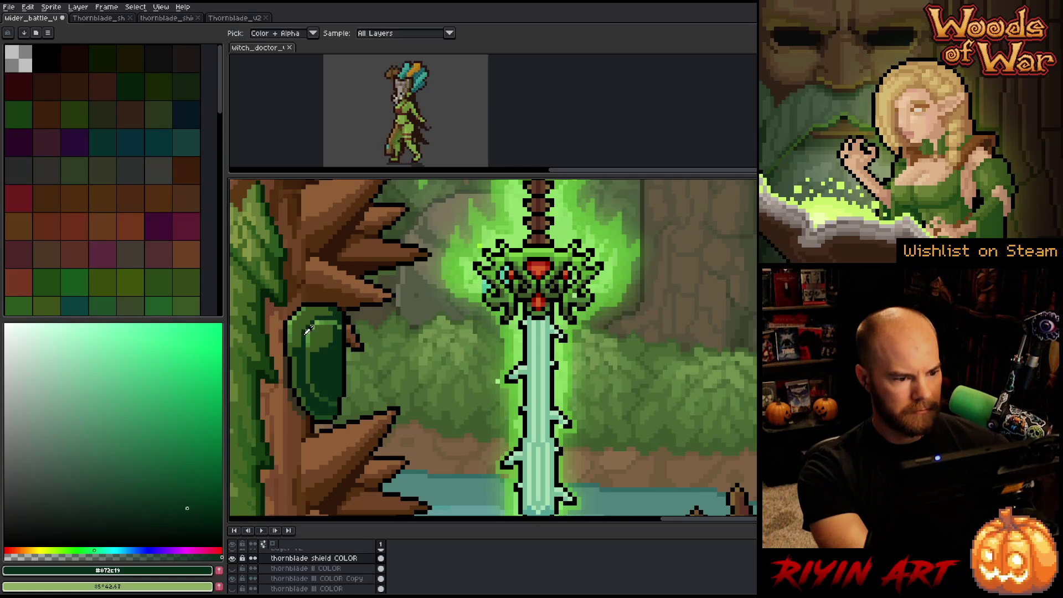
alt+click(299, 341)
key(b)
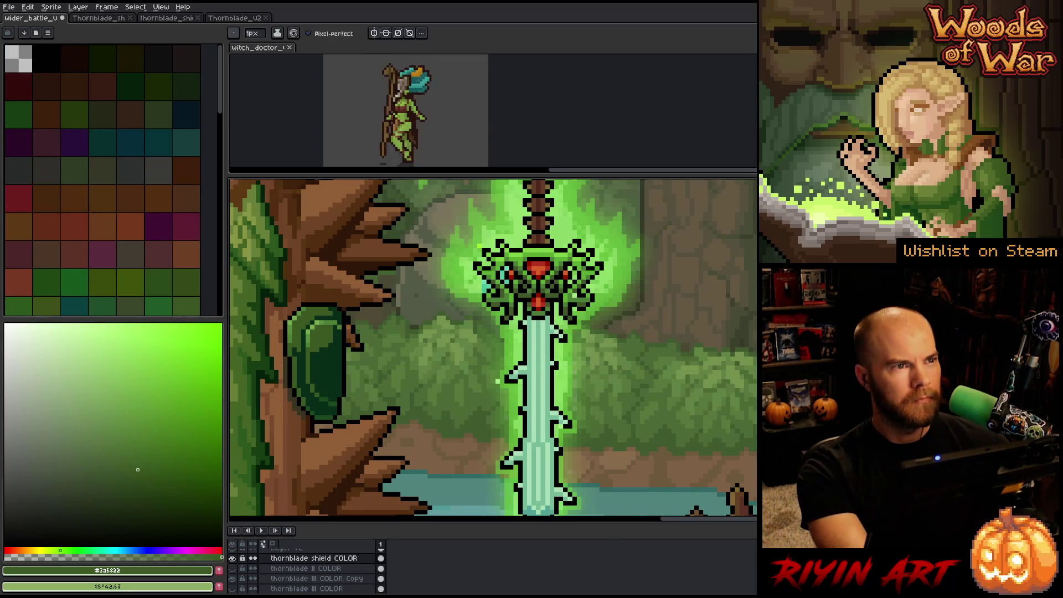
scroll(406, 302, down, 3)
mouse_move(406, 301)
mouse_down()
mouse_move(382, 361)
mouse_move(353, 326)
mouse_move(382, 329)
mouse_up()
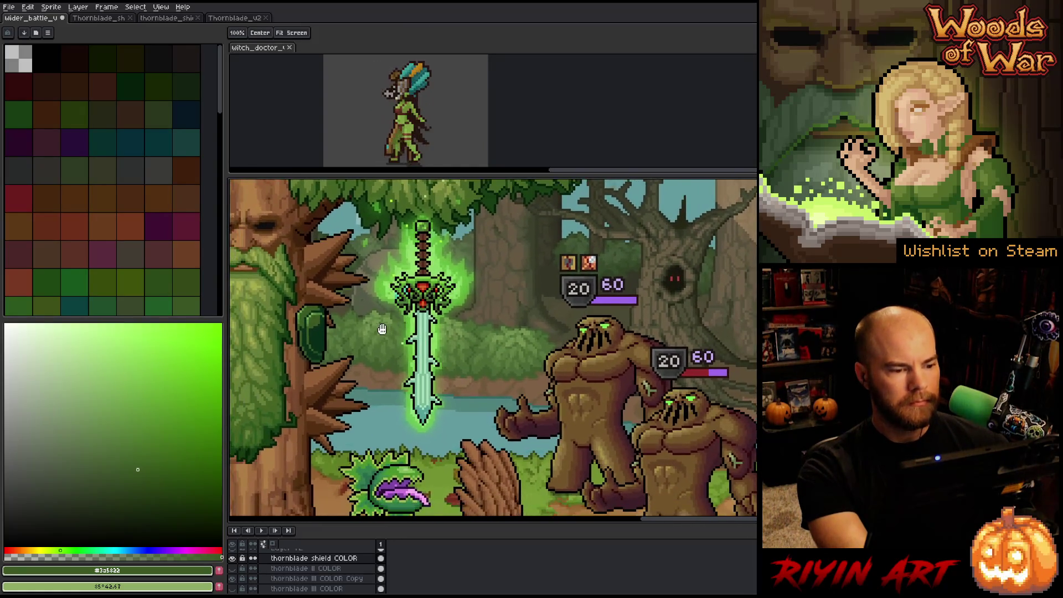
scroll(382, 329, up, 1)
mouse_move(314, 344)
mouse_down()
mouse_move(338, 344)
mouse_move(362, 319)
mouse_up()
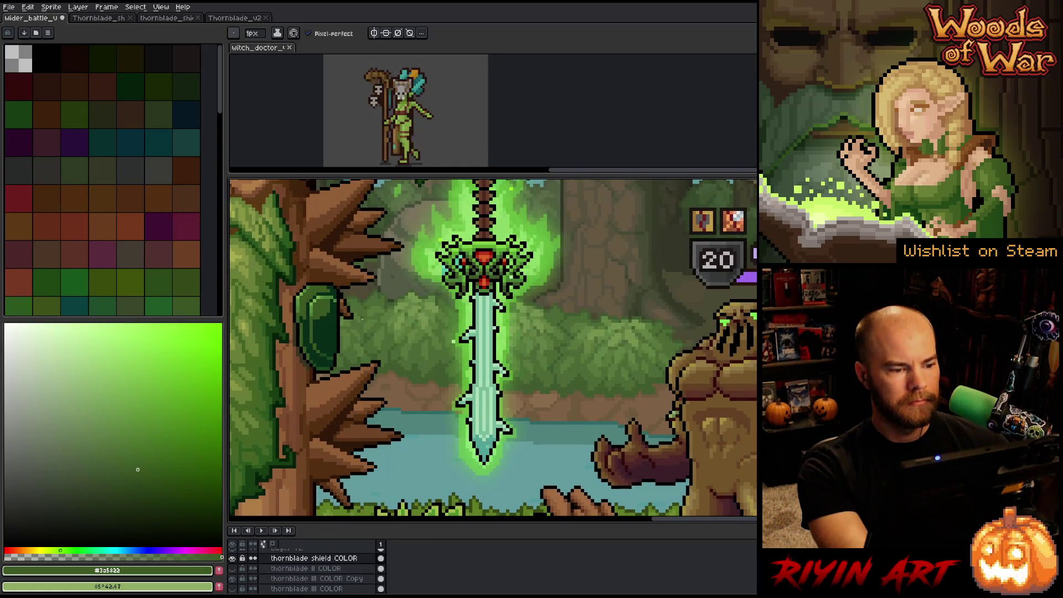
scroll(362, 319, down, 1)
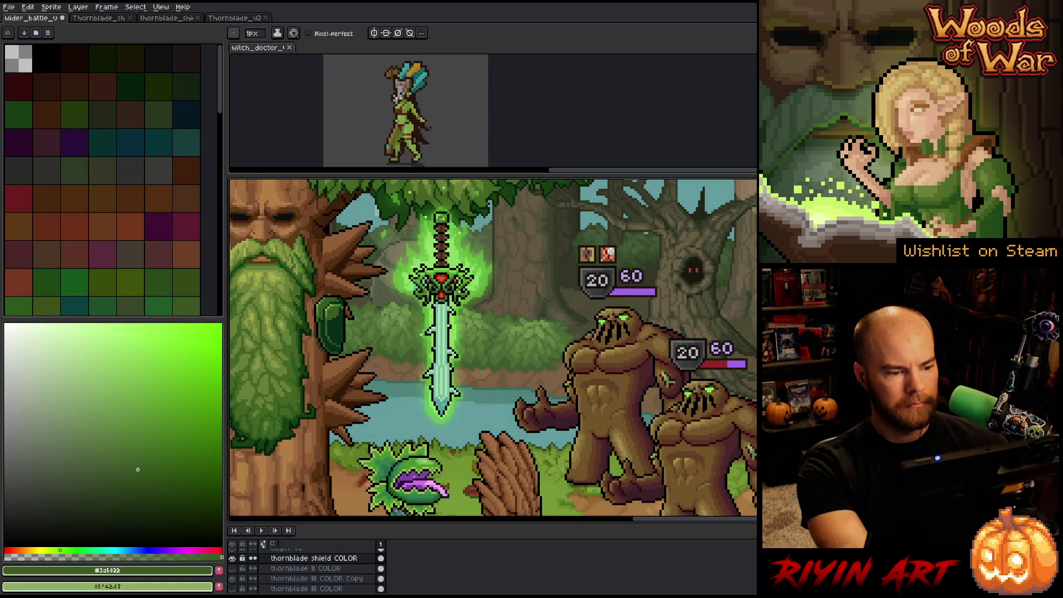
scroll(327, 295, up, 1)
scroll(350, 339, up, 1)
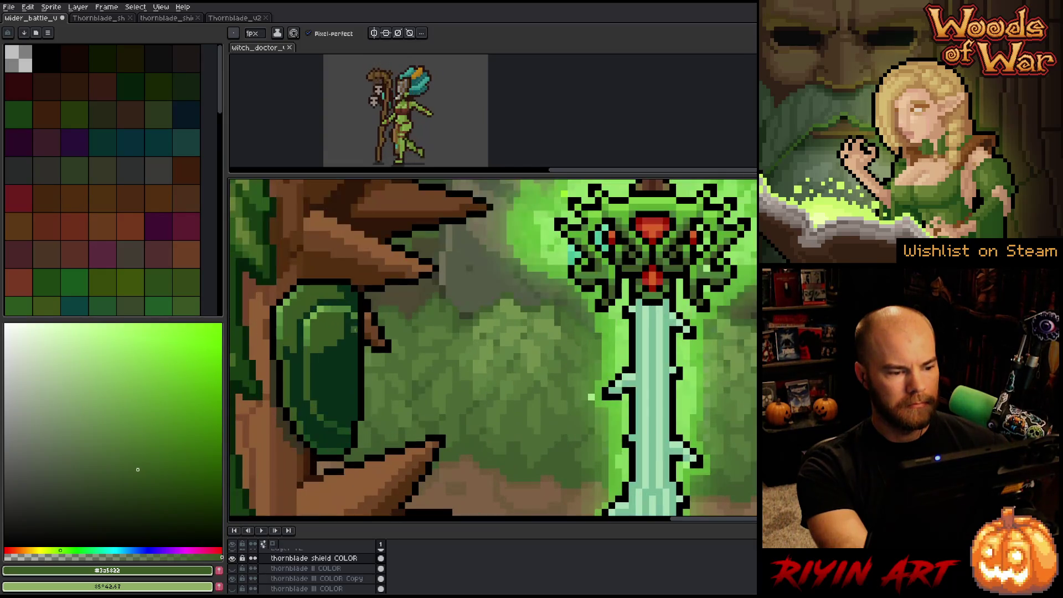
key(i)
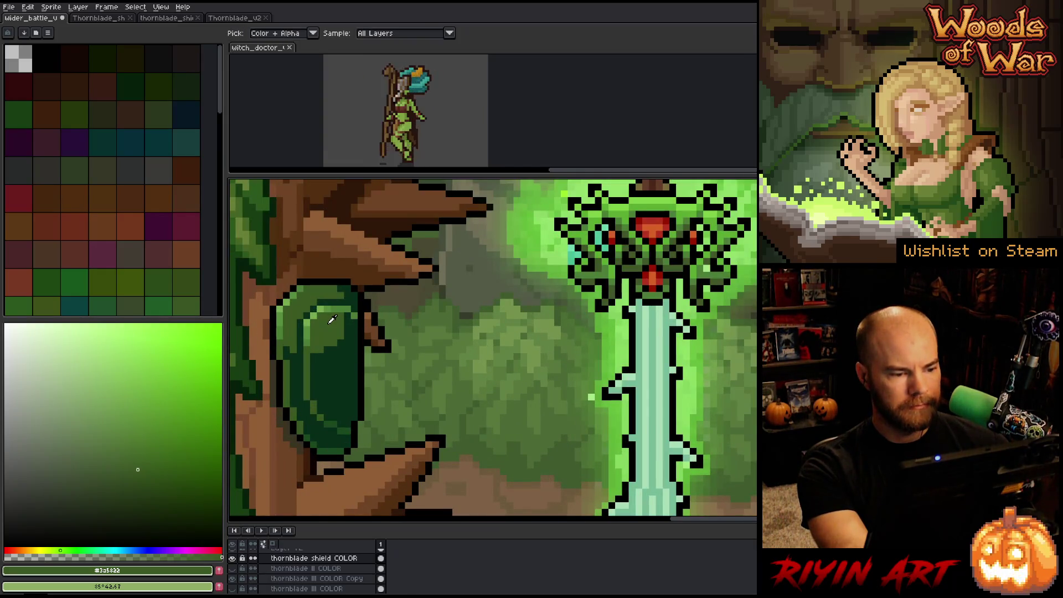
scroll(357, 366, down, 3)
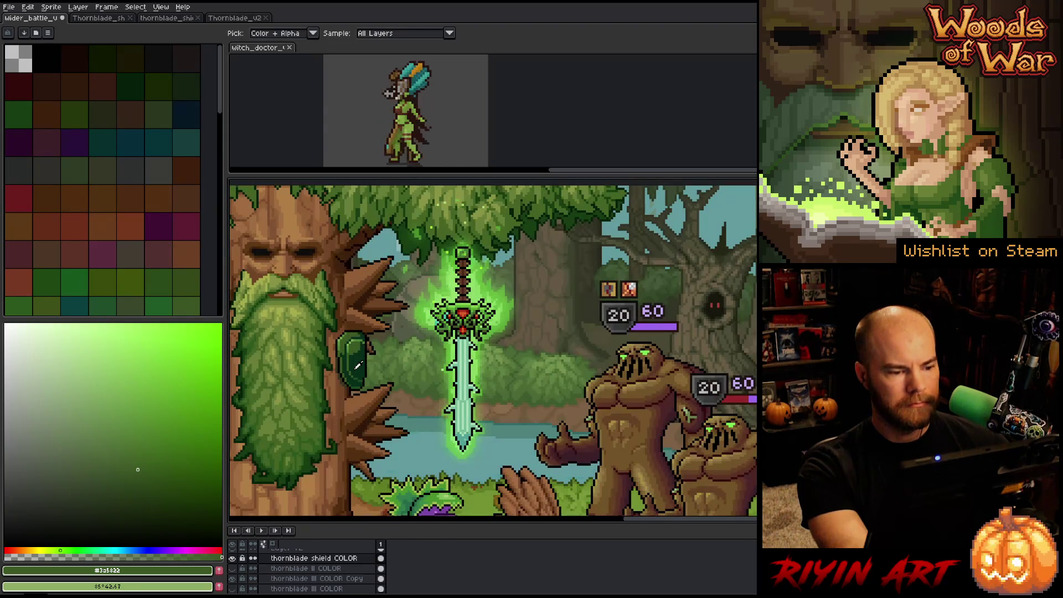
scroll(356, 349, up, 3)
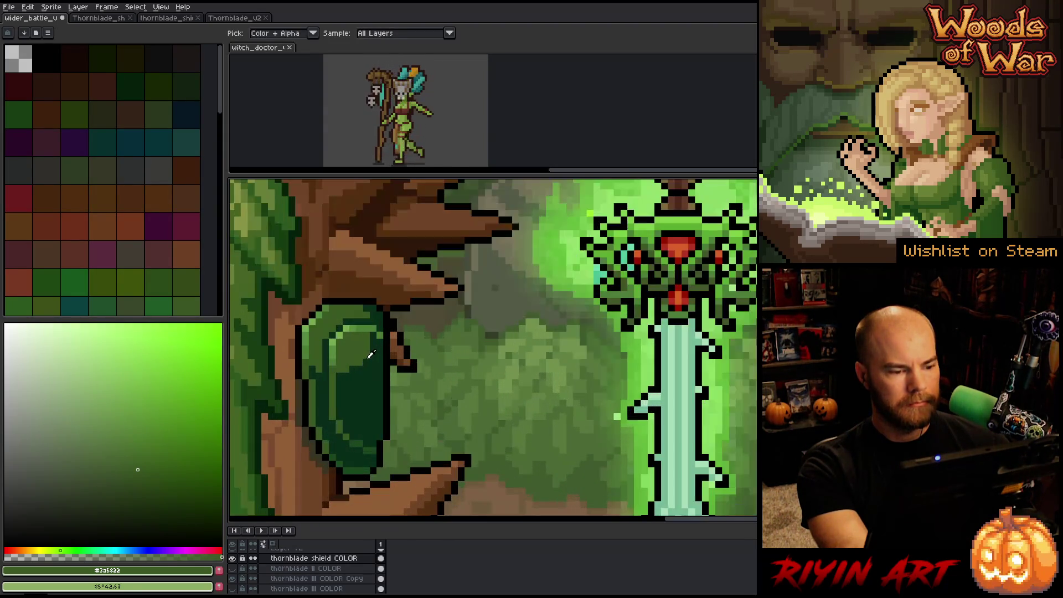
scroll(371, 353, down, 1)
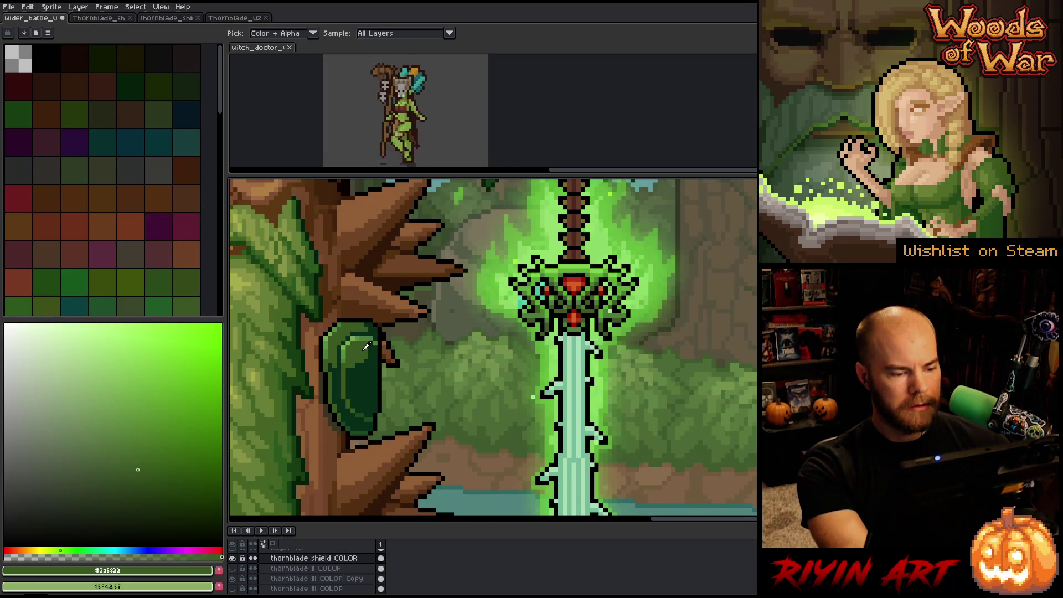
- On the thornblade shield COLOR layer, replace the outline colour with trunk brown #401f0b
click(342, 560)
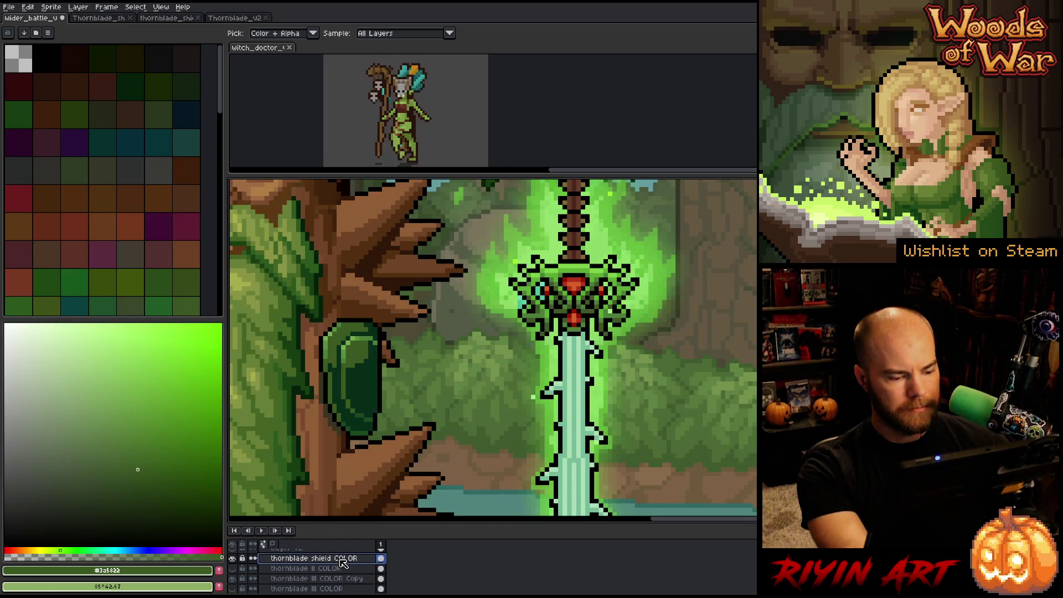
click(348, 437)
key(shift+r)
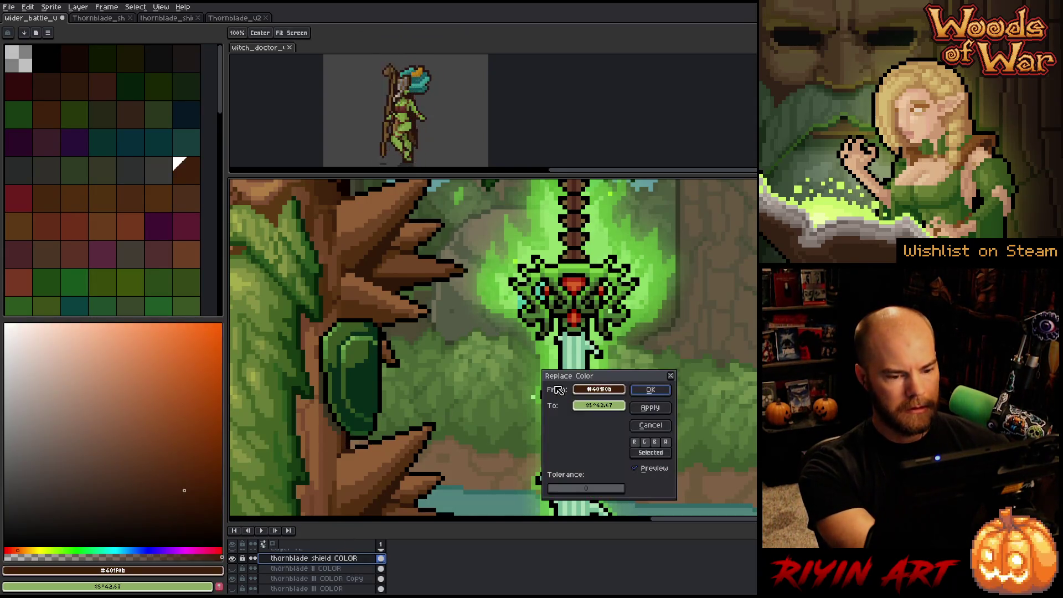
drag(585, 391, 339, 427)
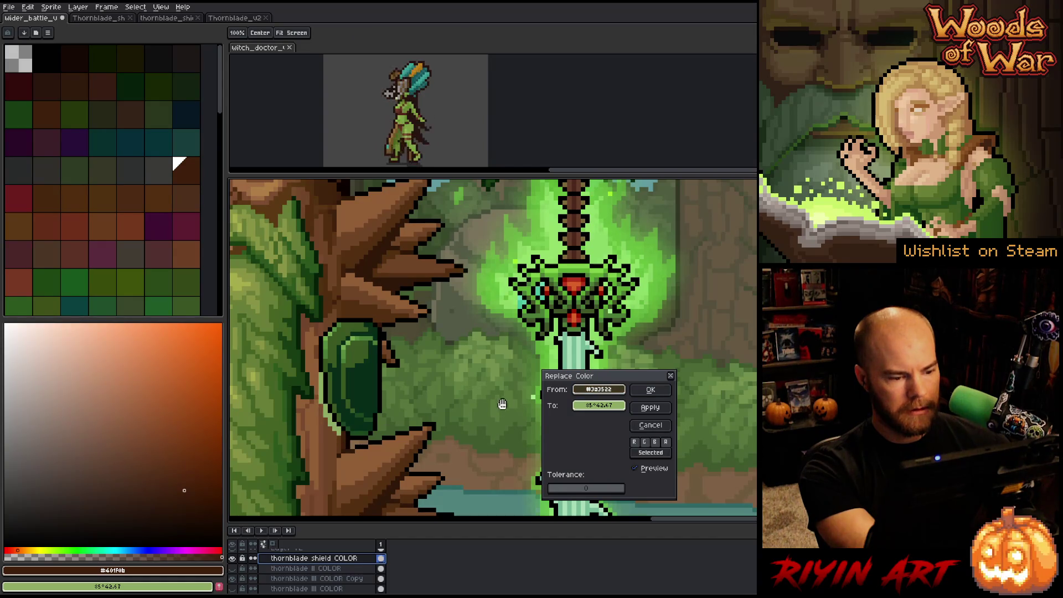
drag(578, 405, 348, 439)
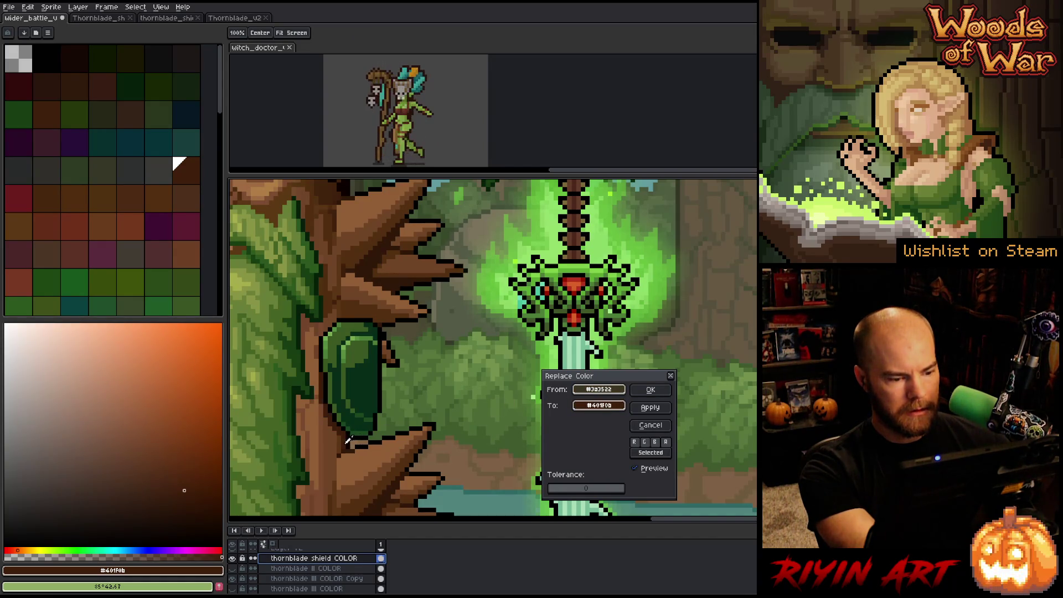
click(649, 390)
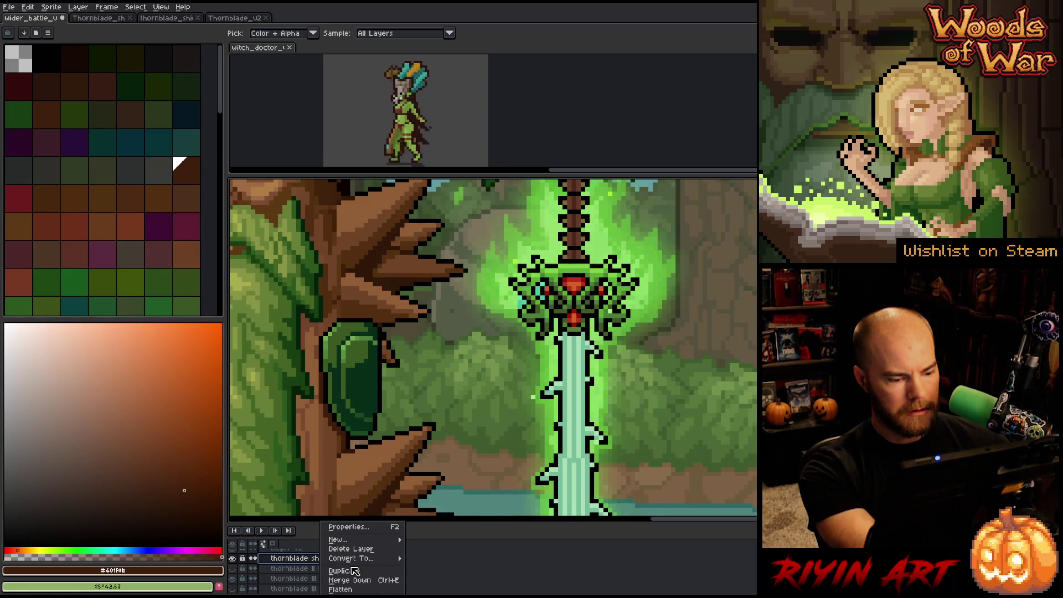
- Duplicate the shield layer and move the copy up the trunk
key(ctrl+j)
key(v)
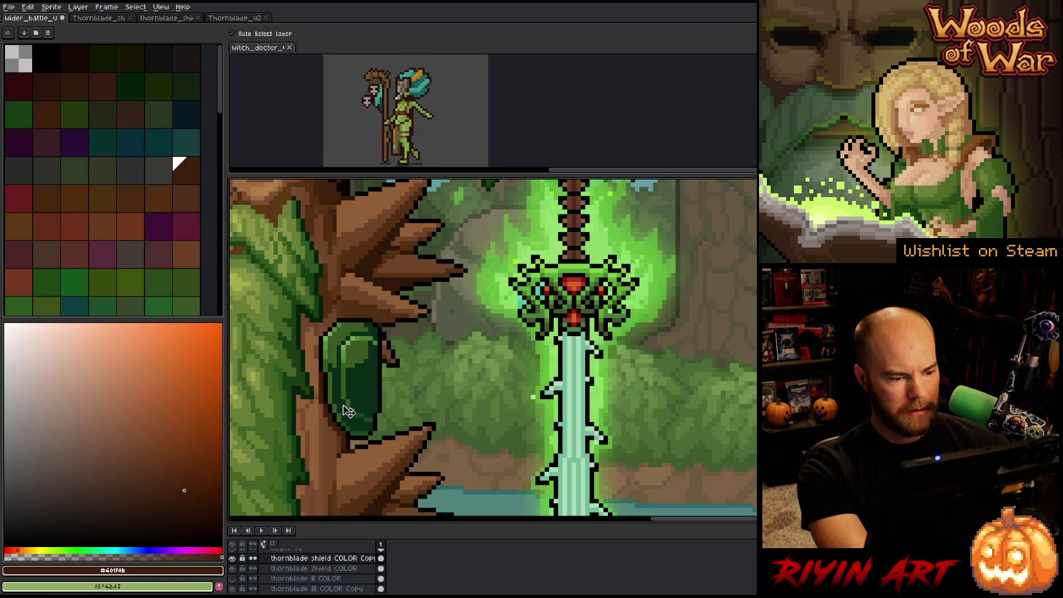
drag(348, 411, 349, 268)
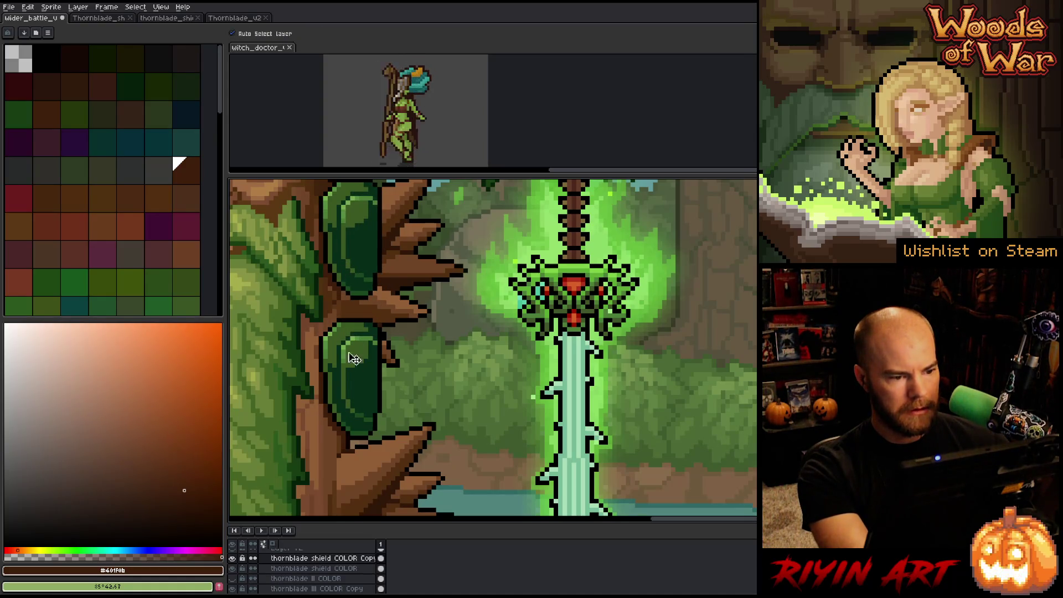
- Toggle the lower shield's visibility to compare, then sample a dark green from it
click(364, 396)
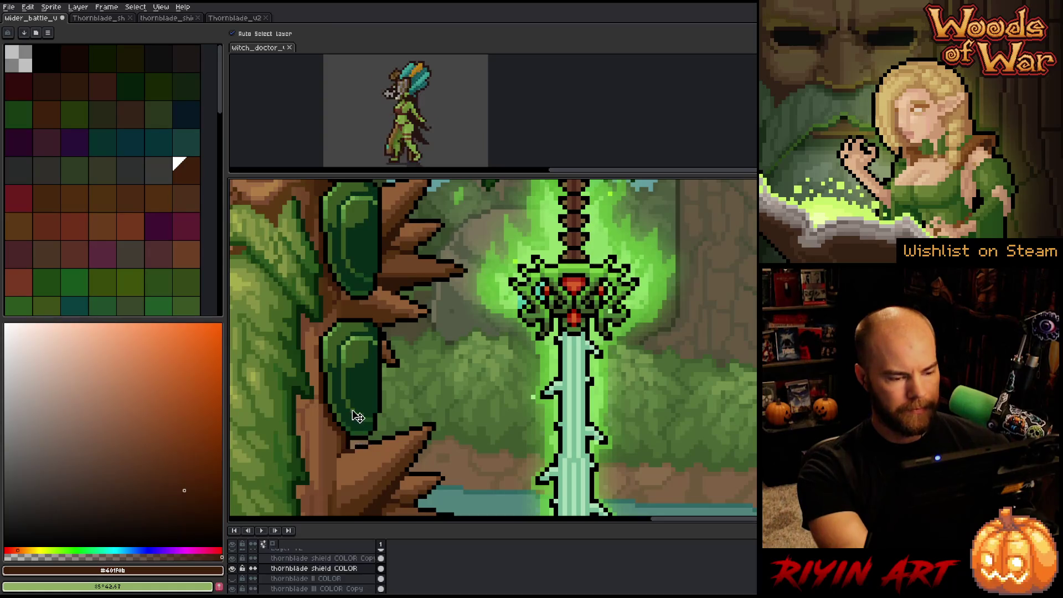
click(232, 568)
click(232, 568)
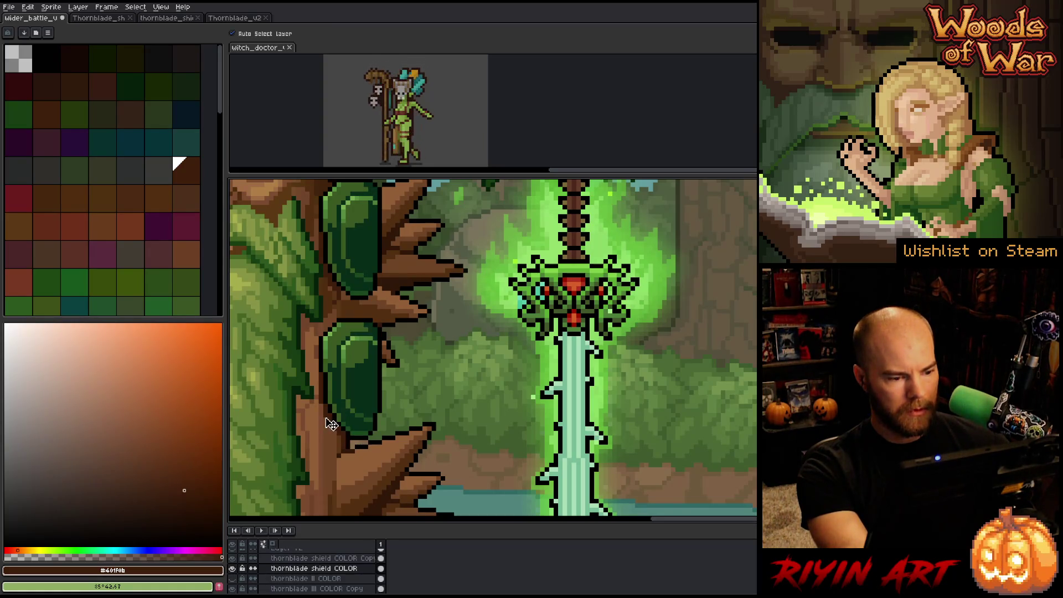
key(i)
click(369, 347)
key(b)
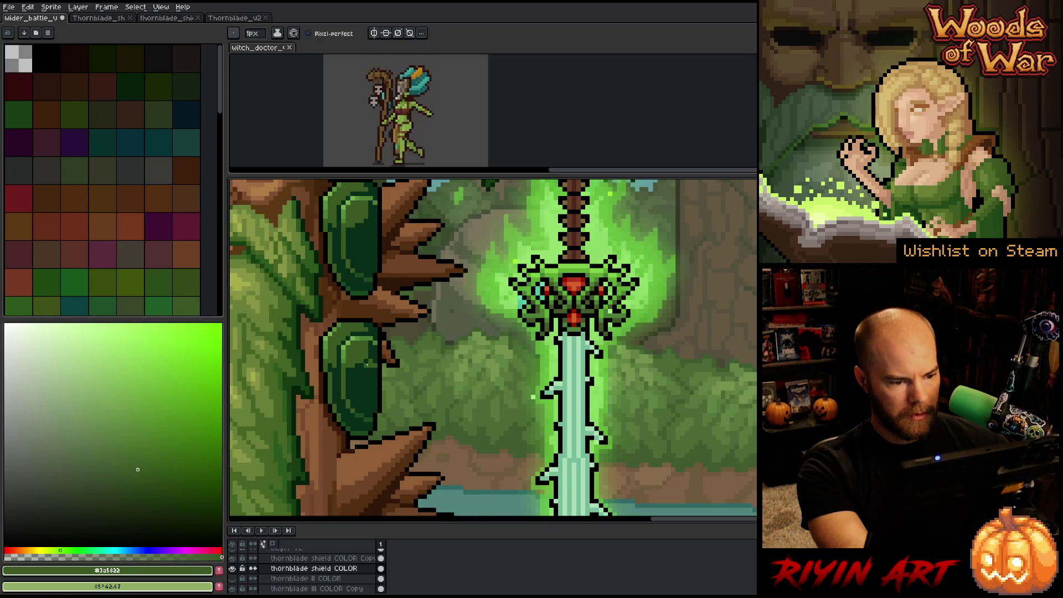
- Shade the shields with darkest teal-green #072c19 and mid green #3a5822
key(i)
click(359, 361)
key(b)
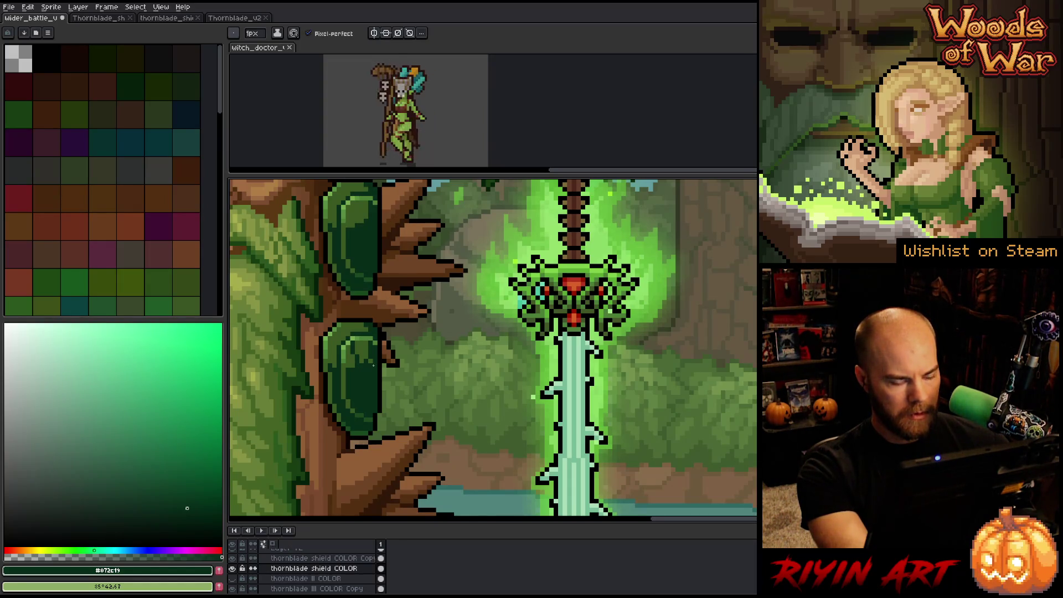
key(i)
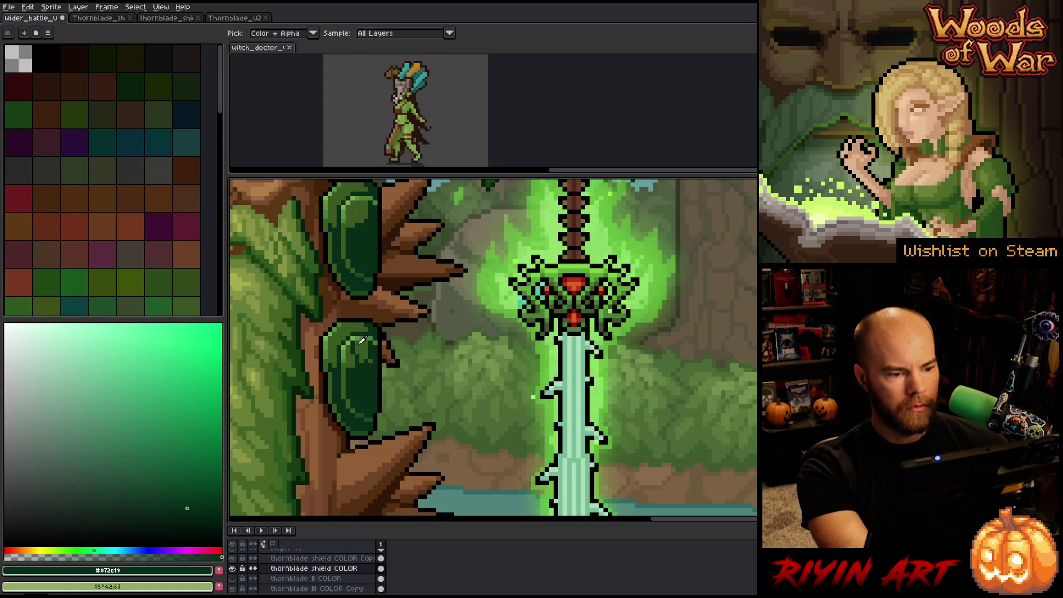
click(363, 339)
key(b)
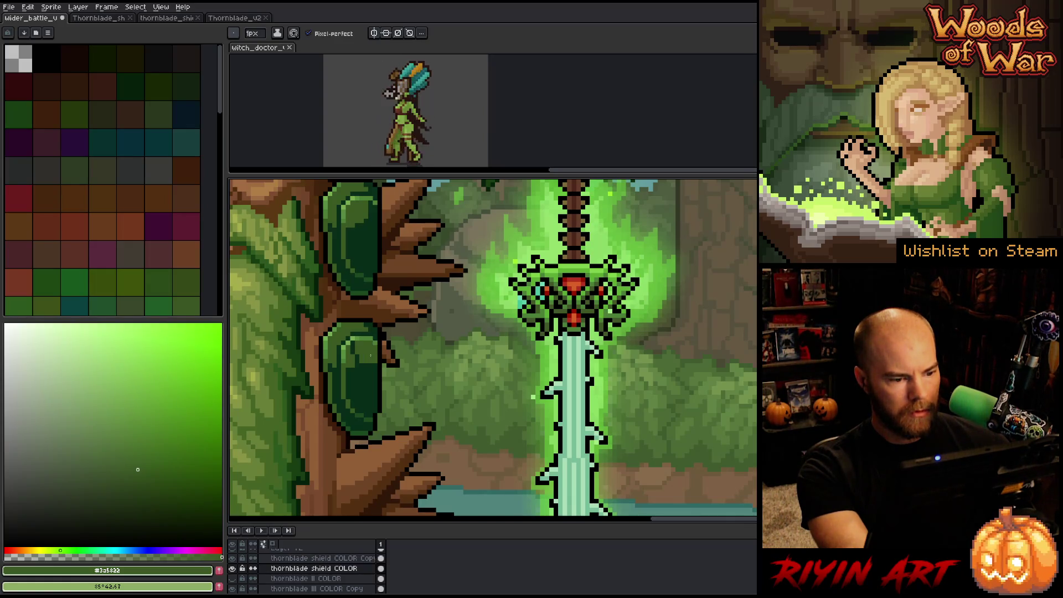
- Add highlights and shadows using #76a04c, #558d3f, #4b7d37, #3a5822 and #072c19
alt+click(357, 333)
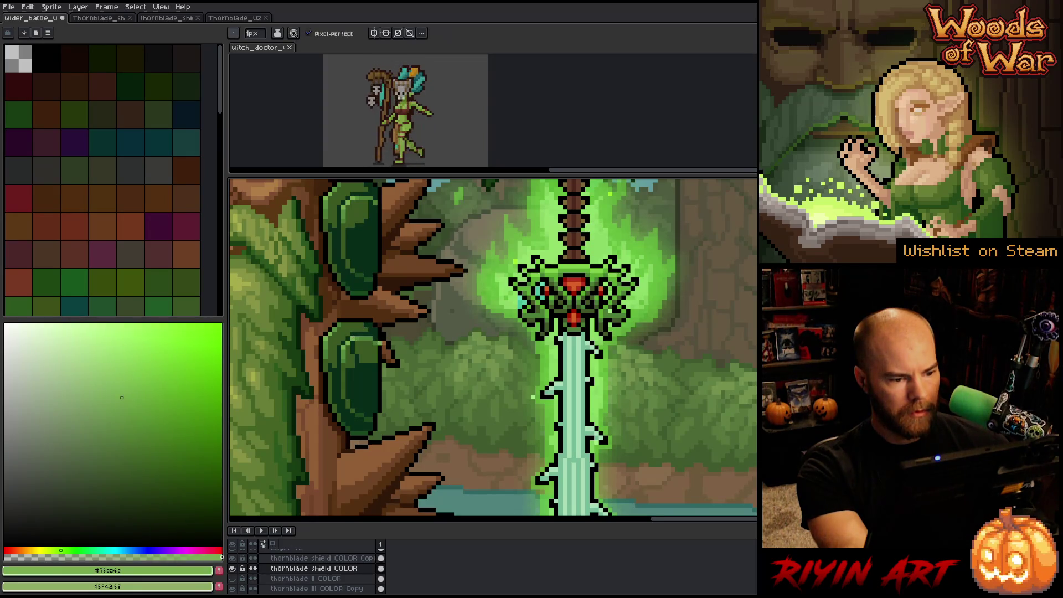
alt+click(373, 331)
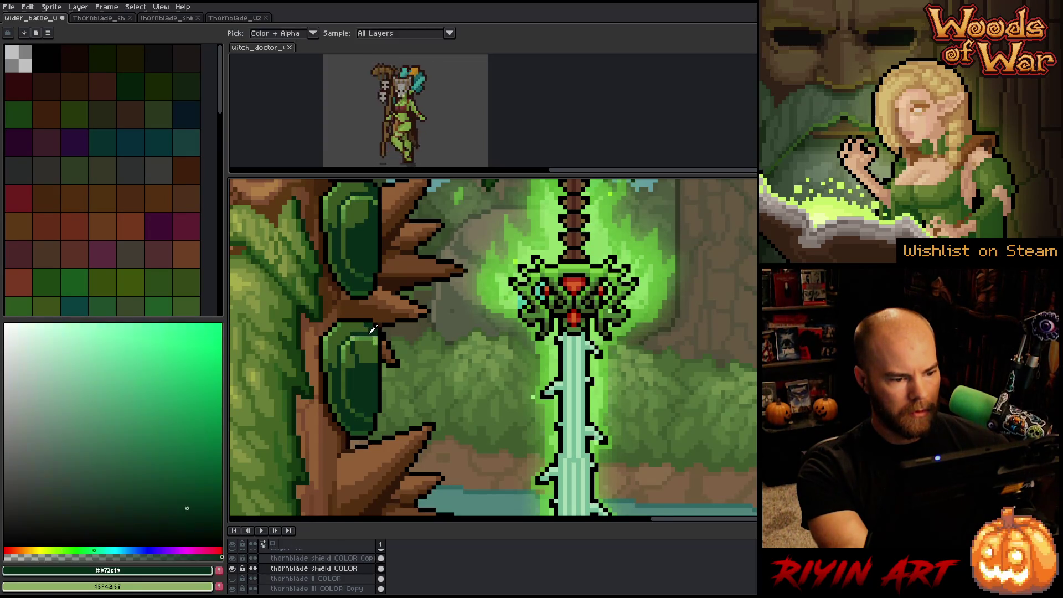
alt+click(371, 334)
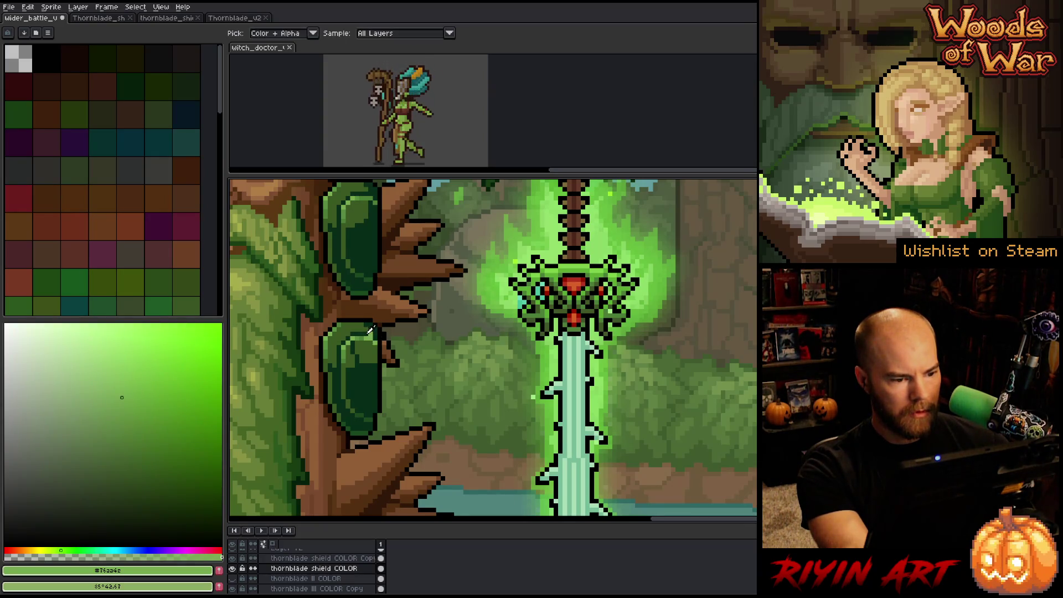
alt+click(370, 334)
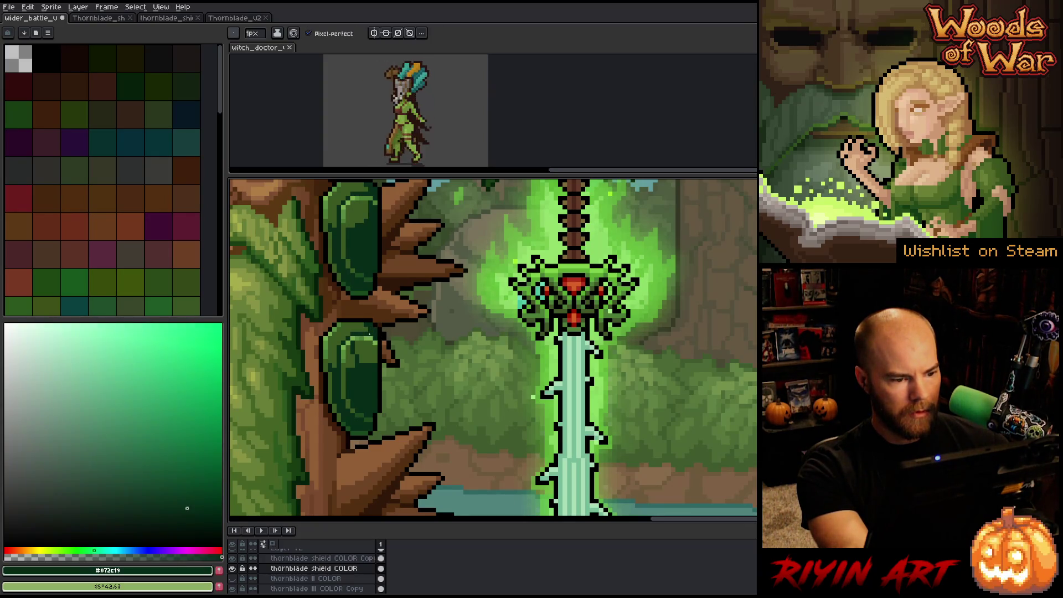
alt+click(363, 334)
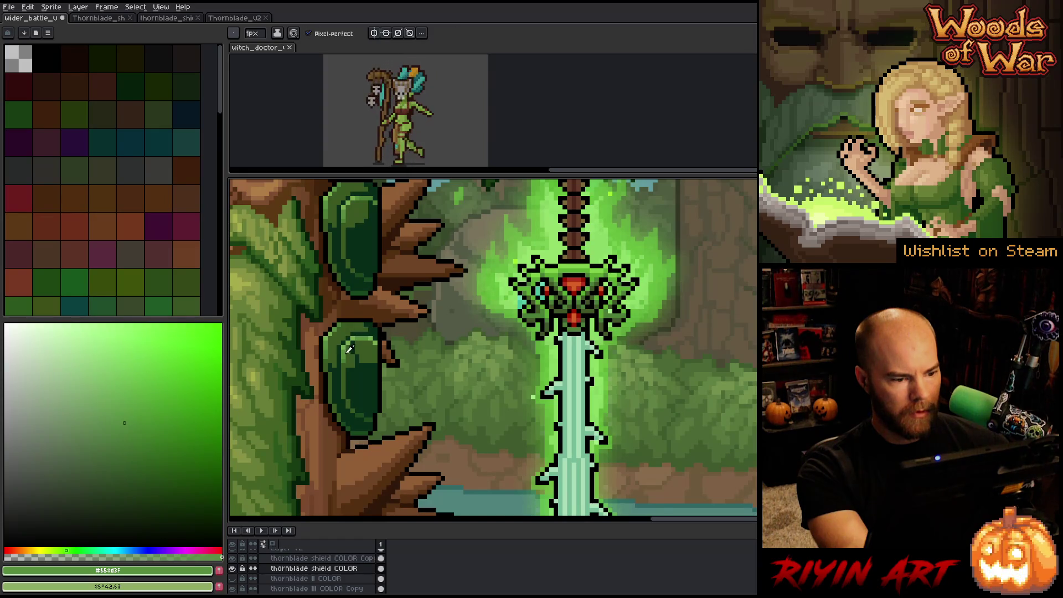
alt+click(350, 357)
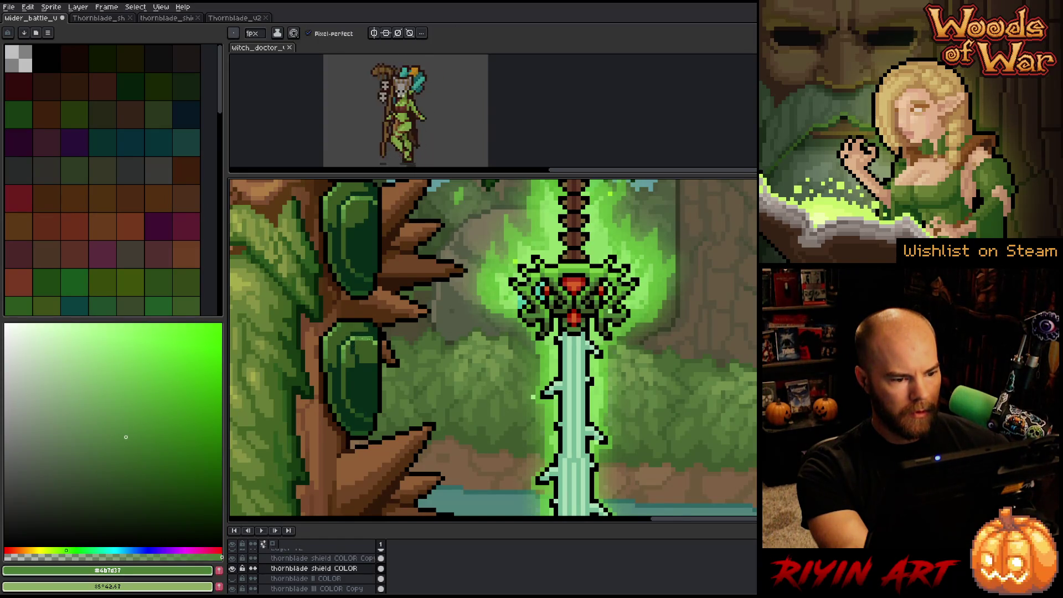
alt+click(374, 336)
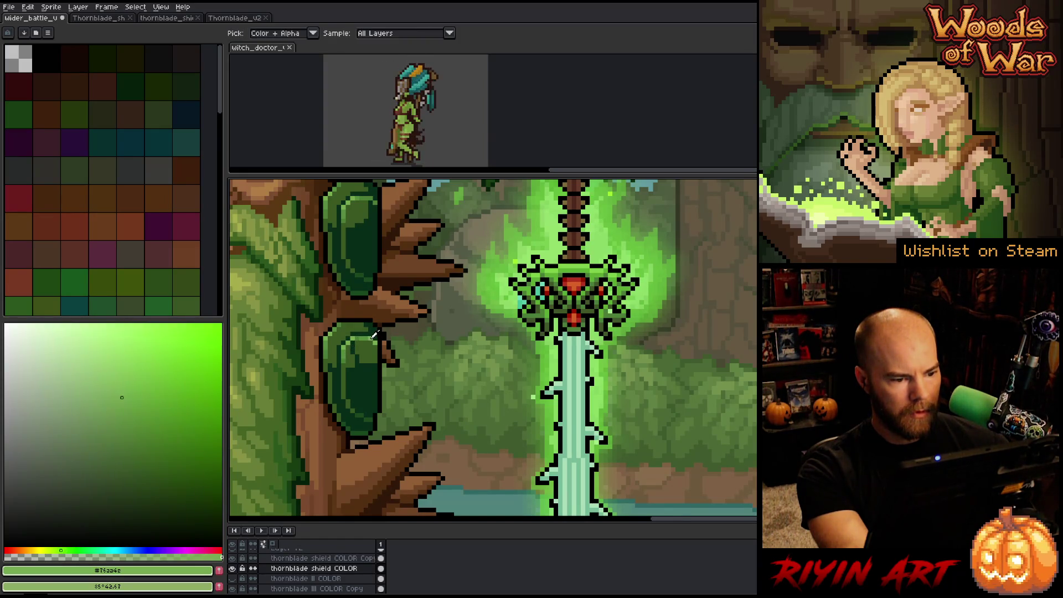
alt+click(348, 362)
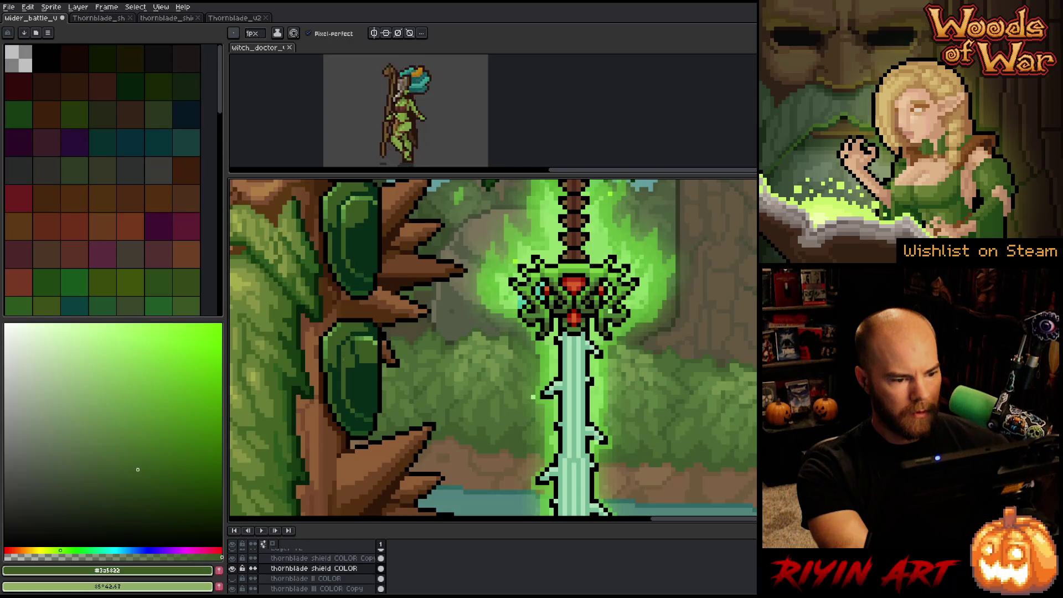
alt+click(350, 366)
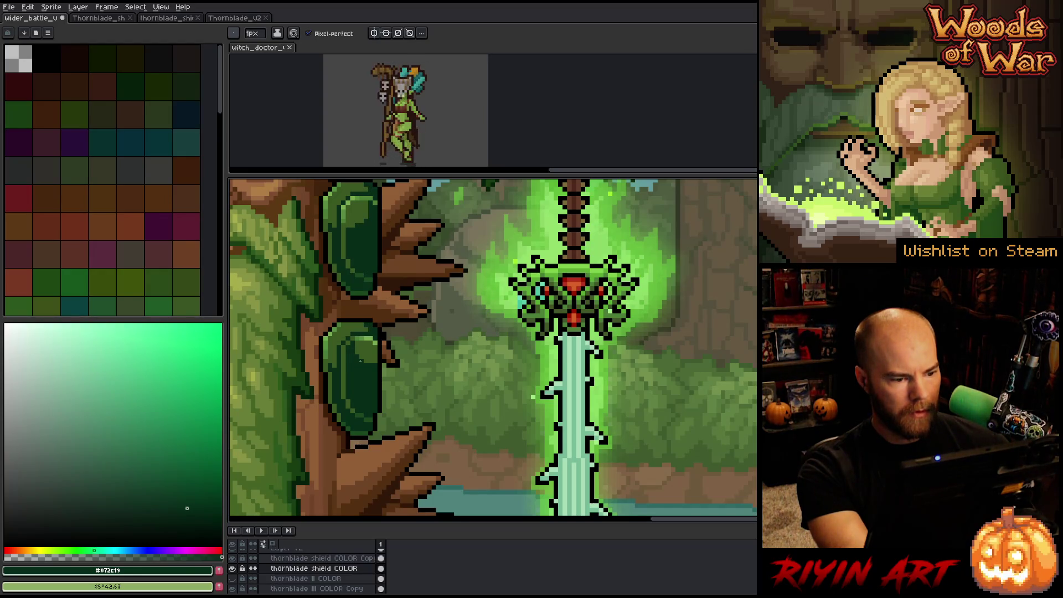
- Shade the upper shield with #3a5822, #76a04c, #558d3f, #4b7d37 and #072c19
key(l)
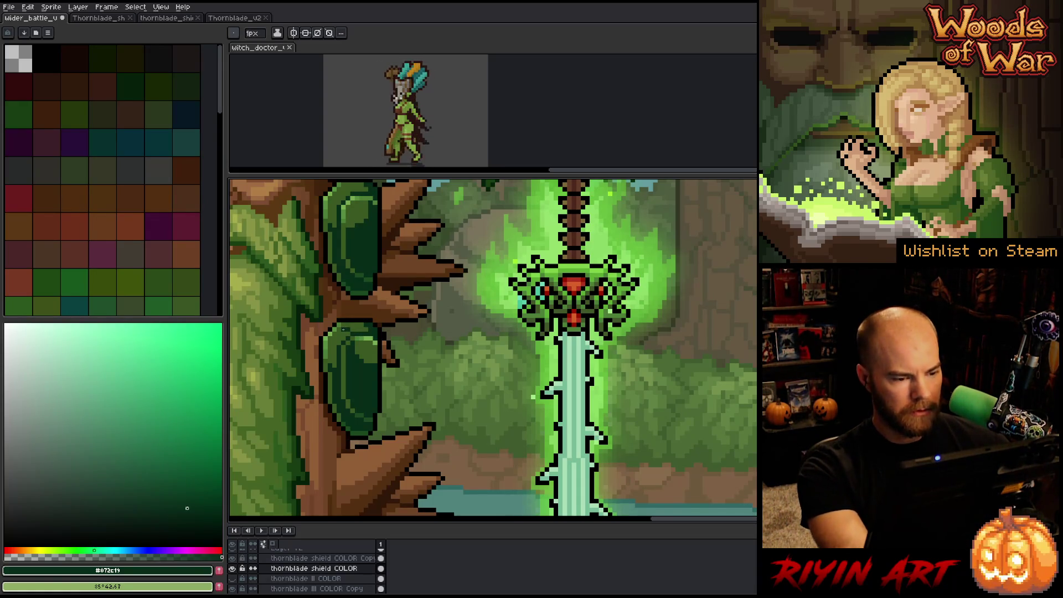
key(alt)
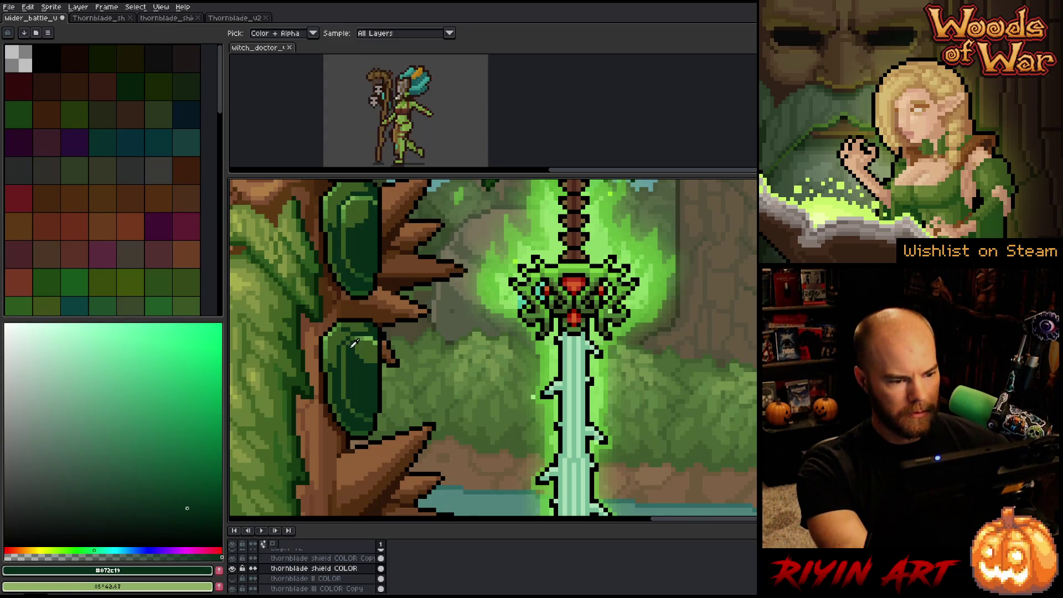
click(361, 318)
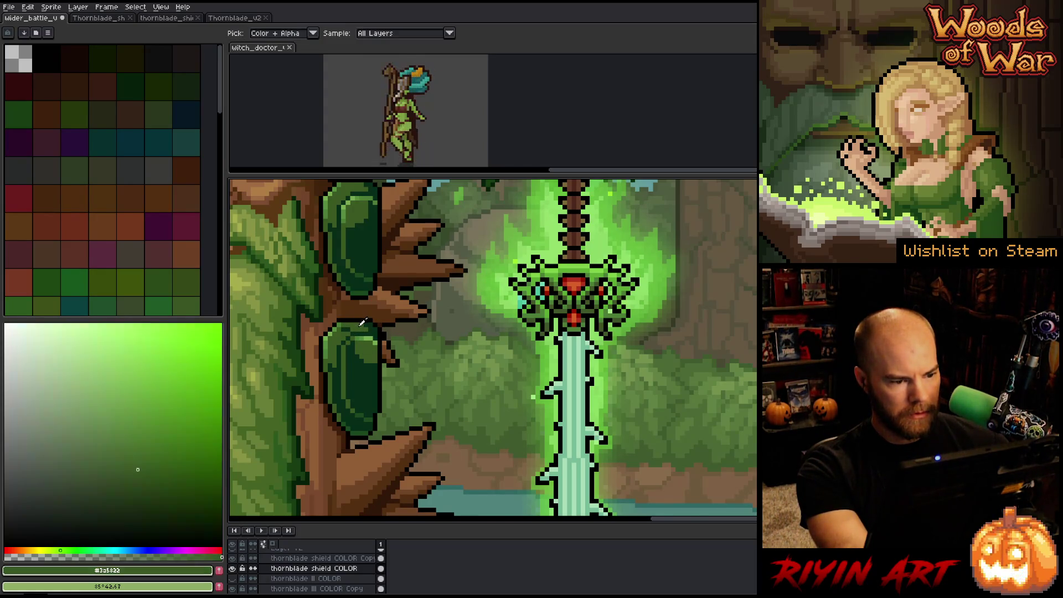
click(342, 320)
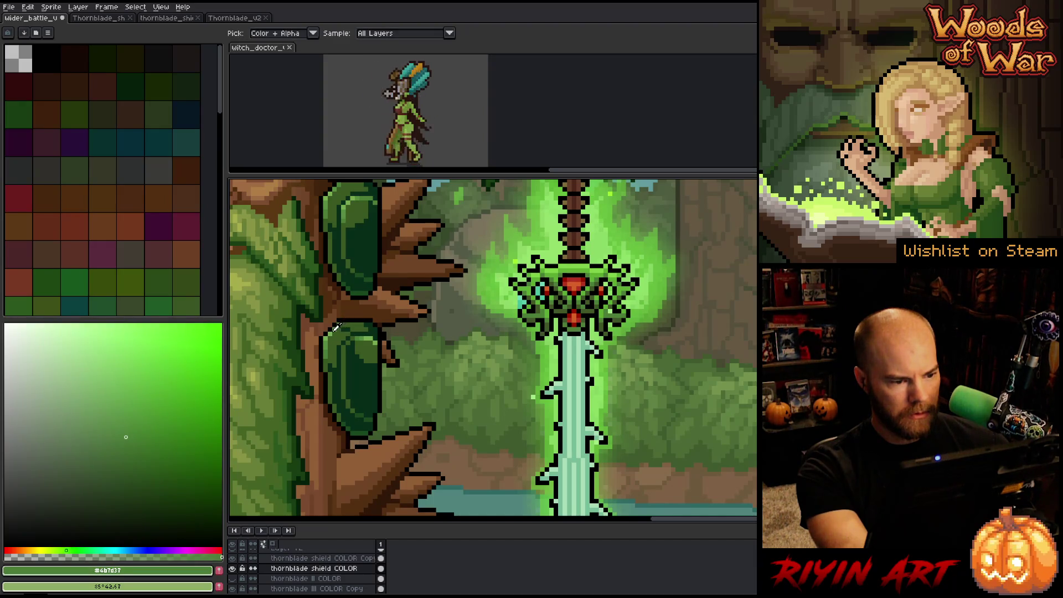
click(346, 325)
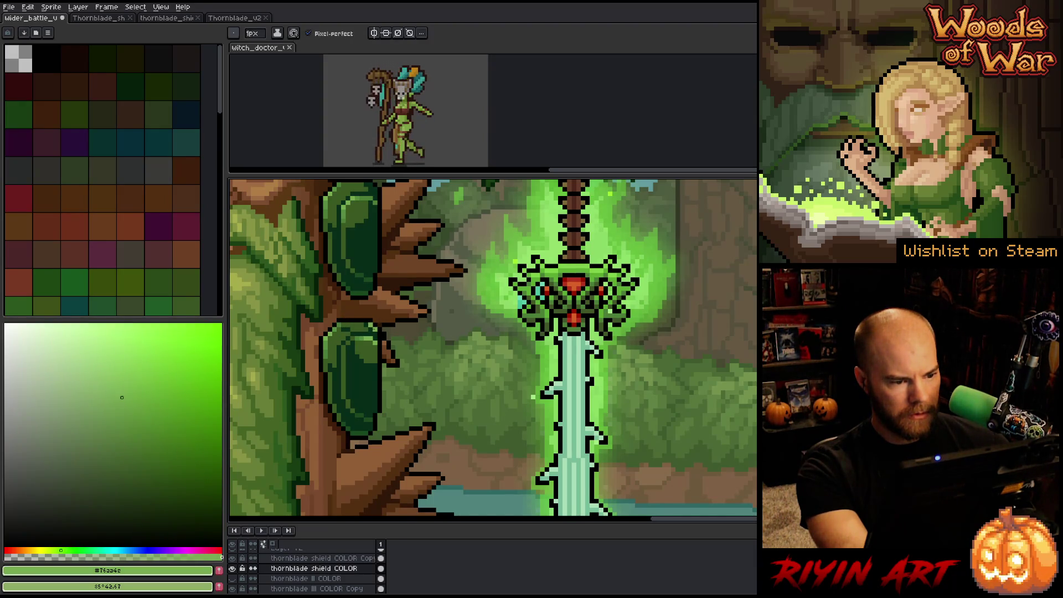
alt+click(338, 323)
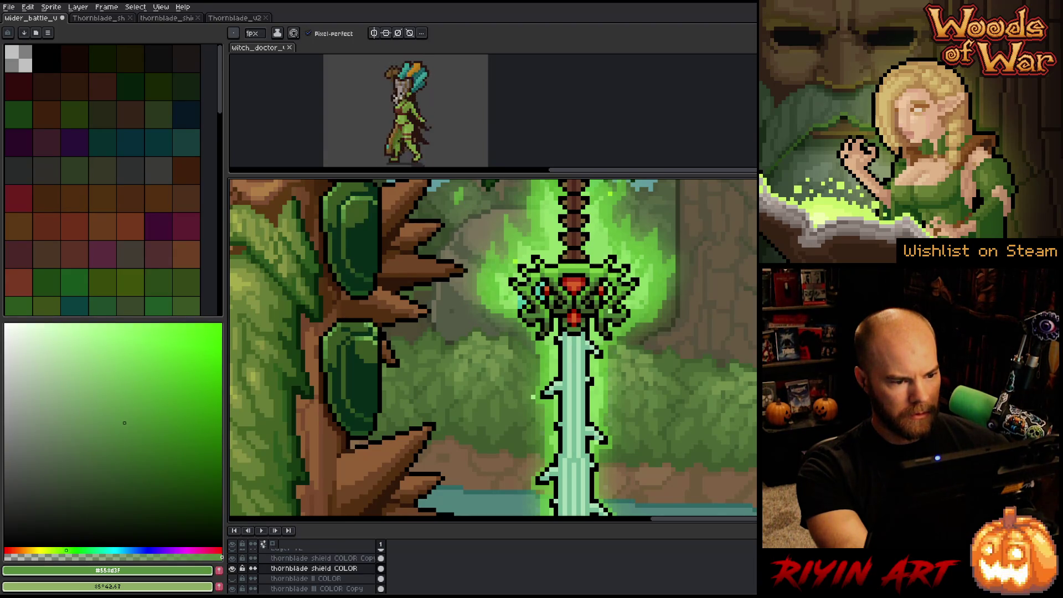
alt+click(342, 319)
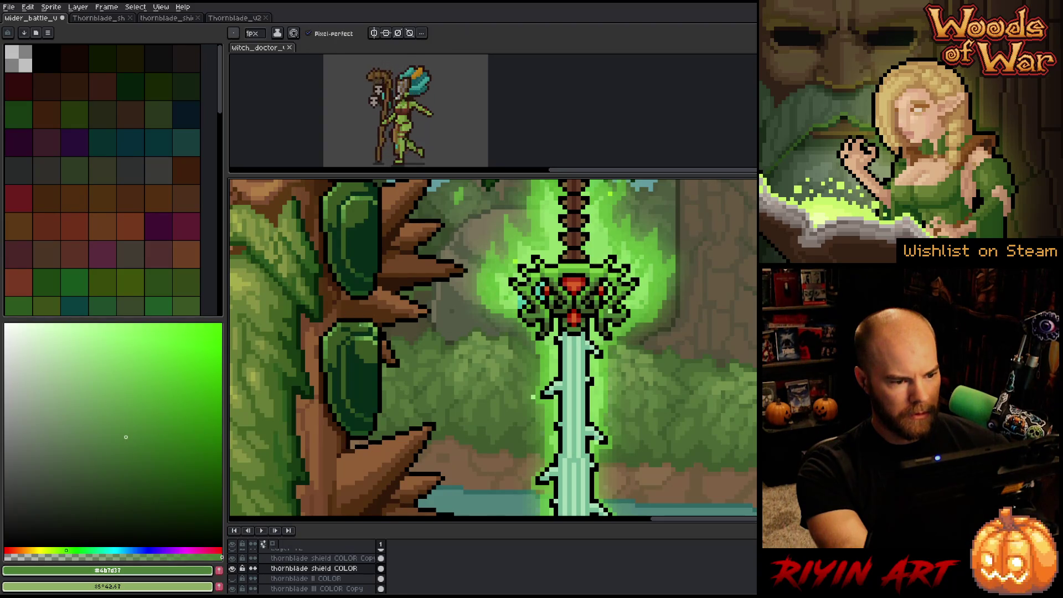
alt+click(343, 323)
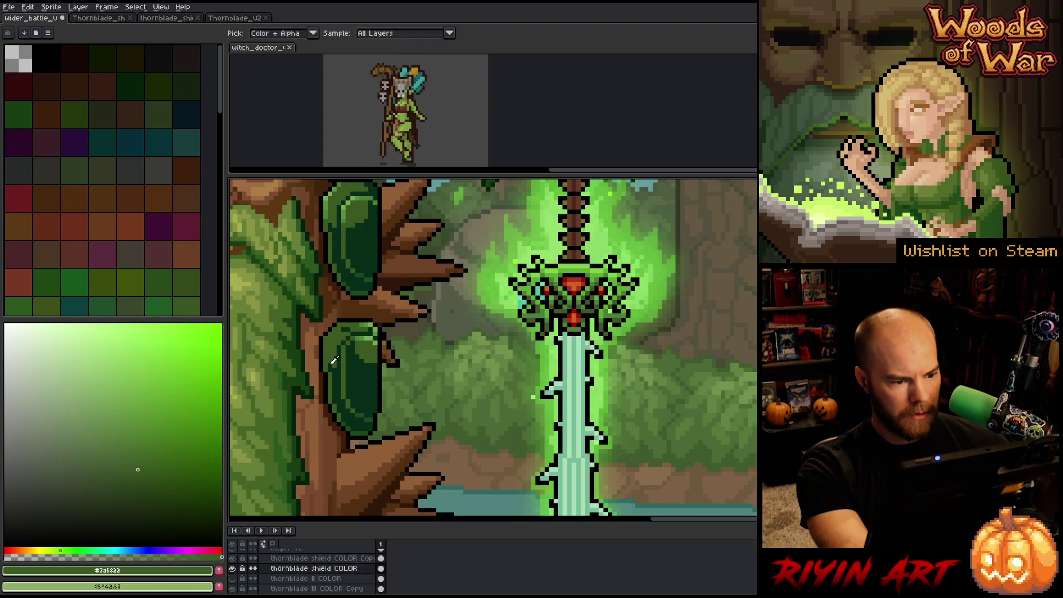
alt+click(333, 357)
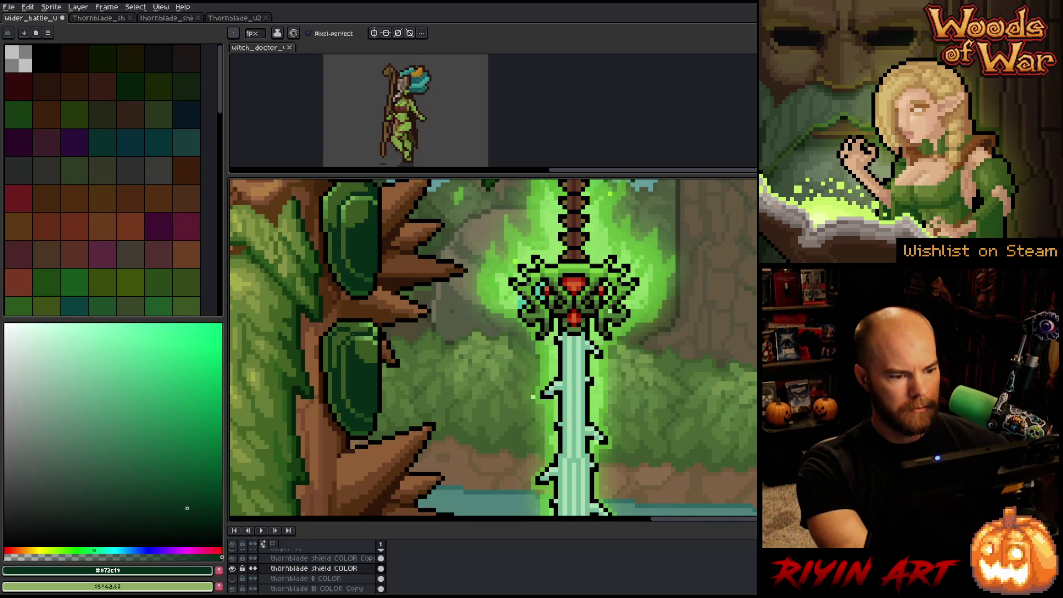
- Touch up remaining pixels with mid green #3a5822, dark green #072c19 and the dark leaf green
key(alt)
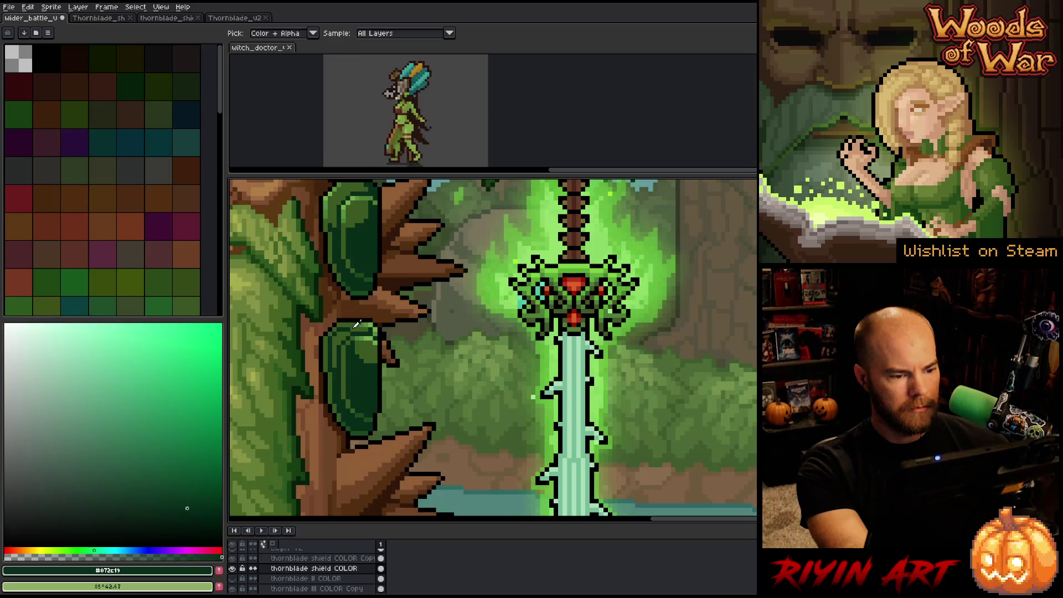
alt+click(356, 324)
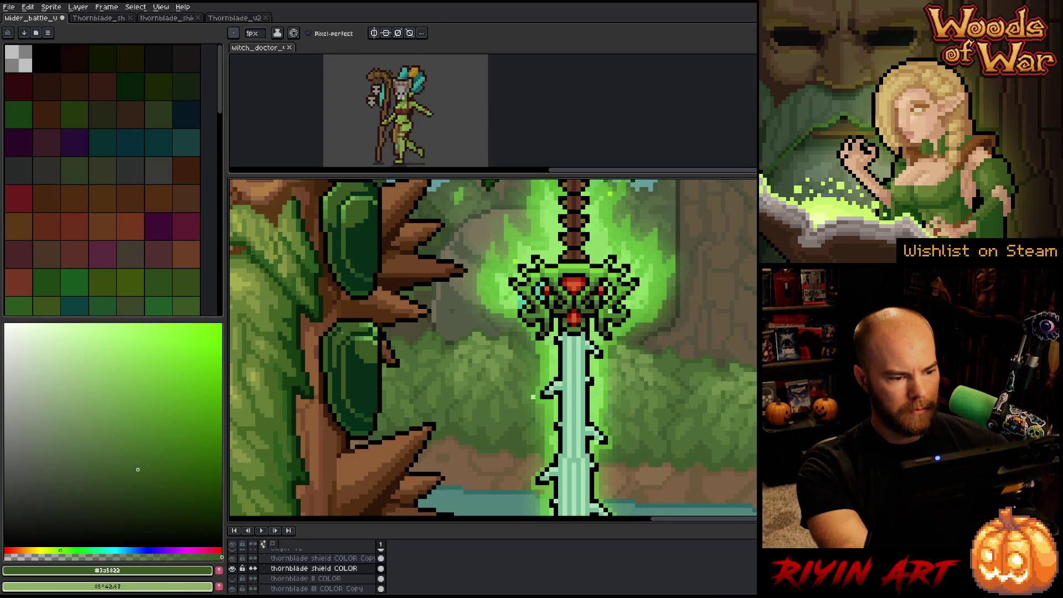
alt+click(339, 334)
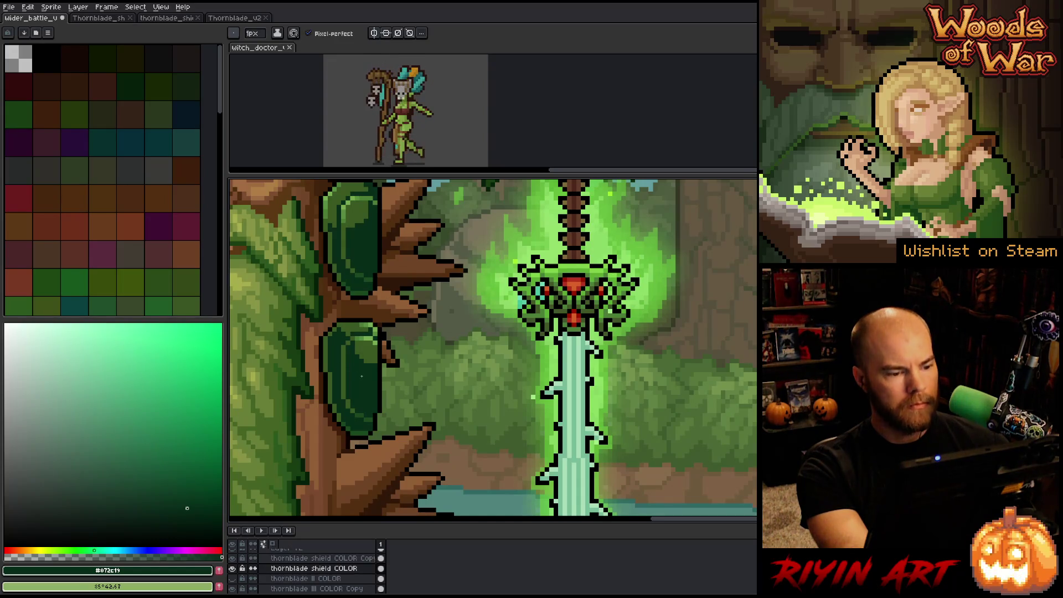
key(i)
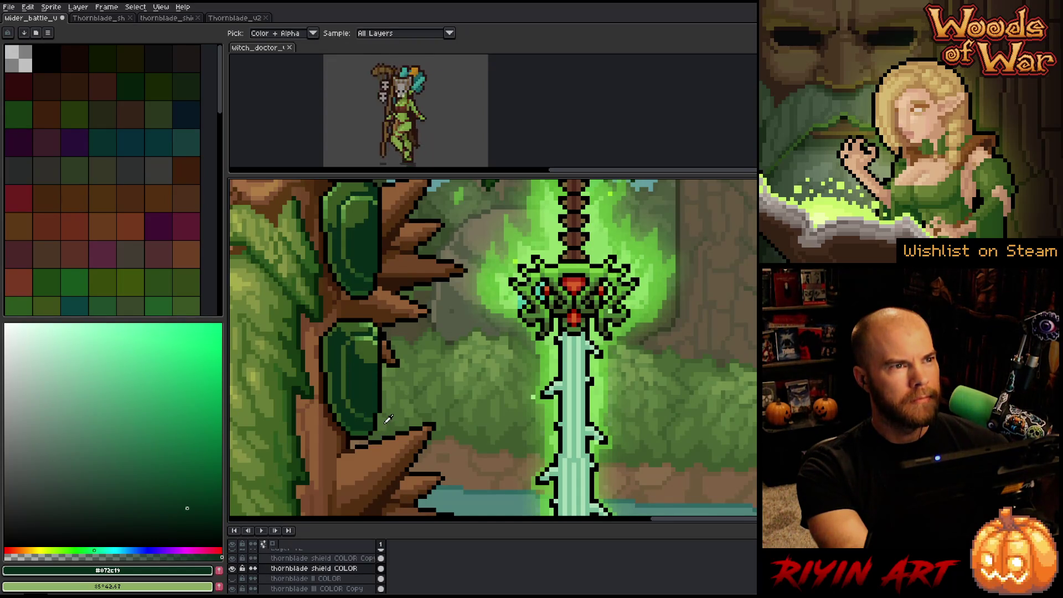
click(374, 362)
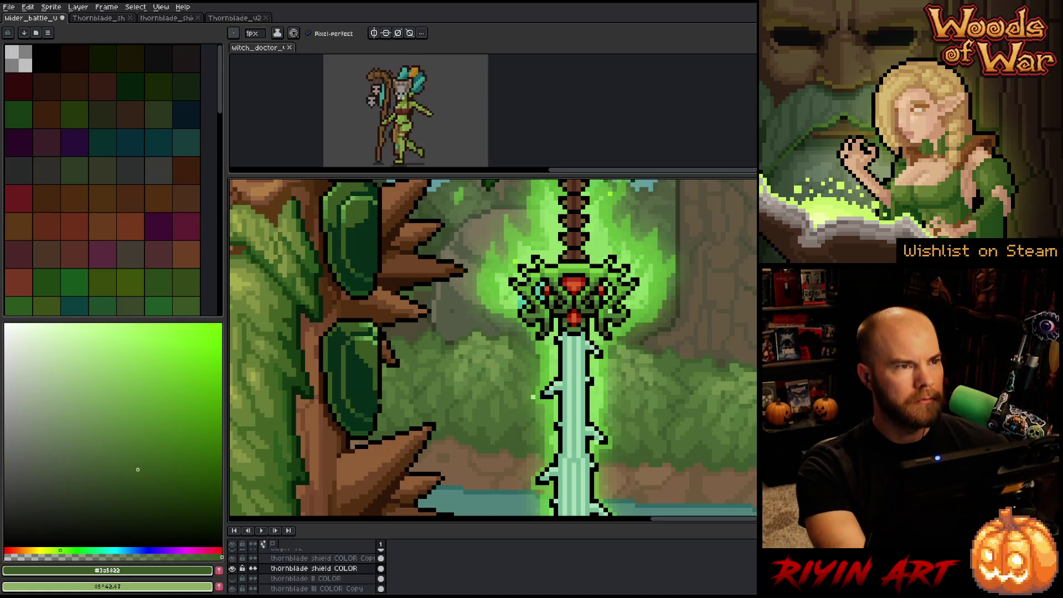
- Add extra dark green shadow pixels to the lower shield, then open the Canvas Size dialog
key(v)
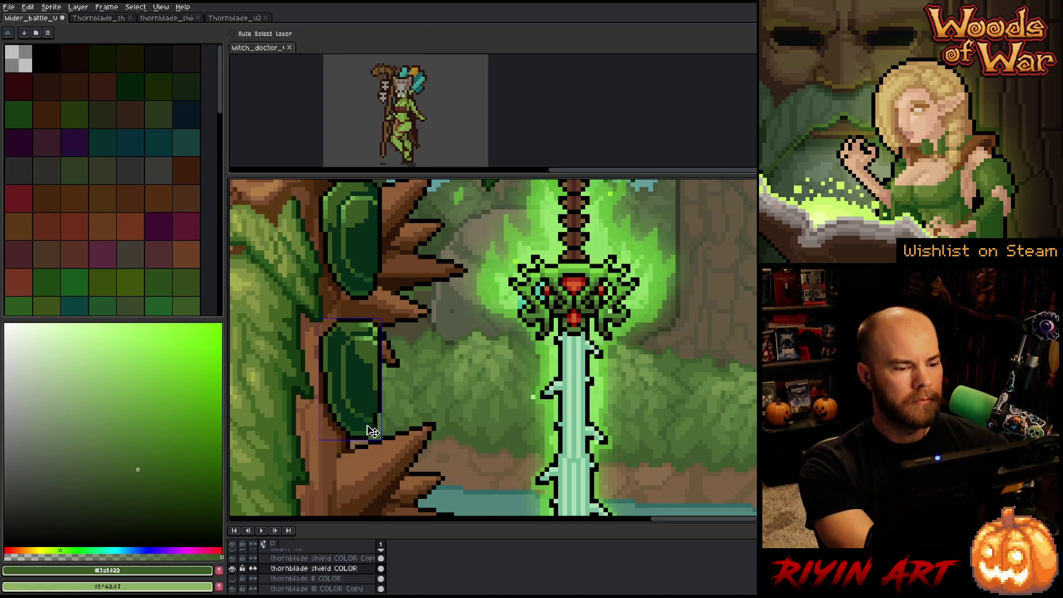
key(ctrl+d)
key(b)
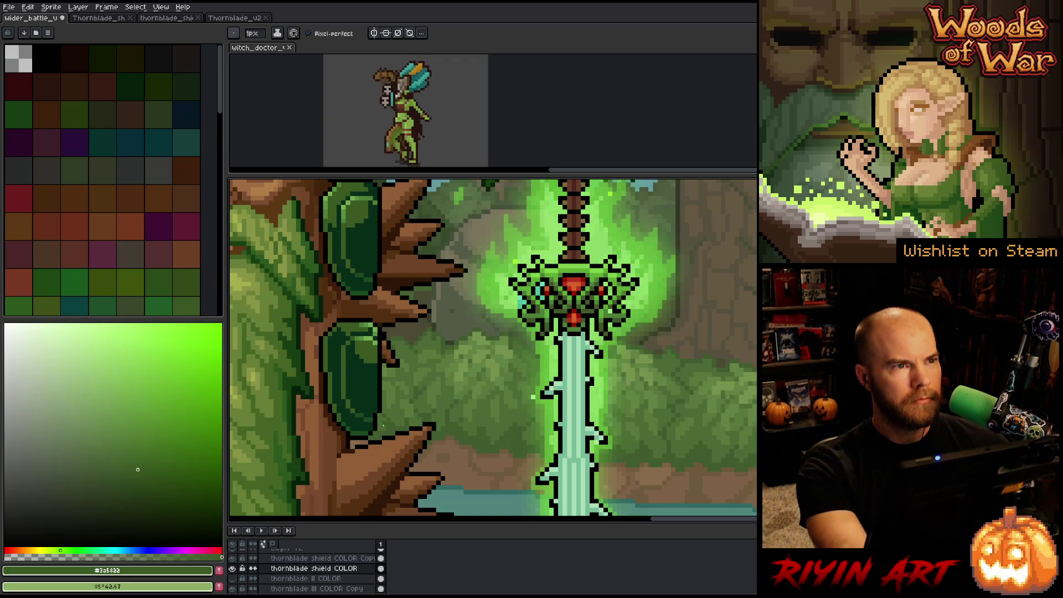
key(i)
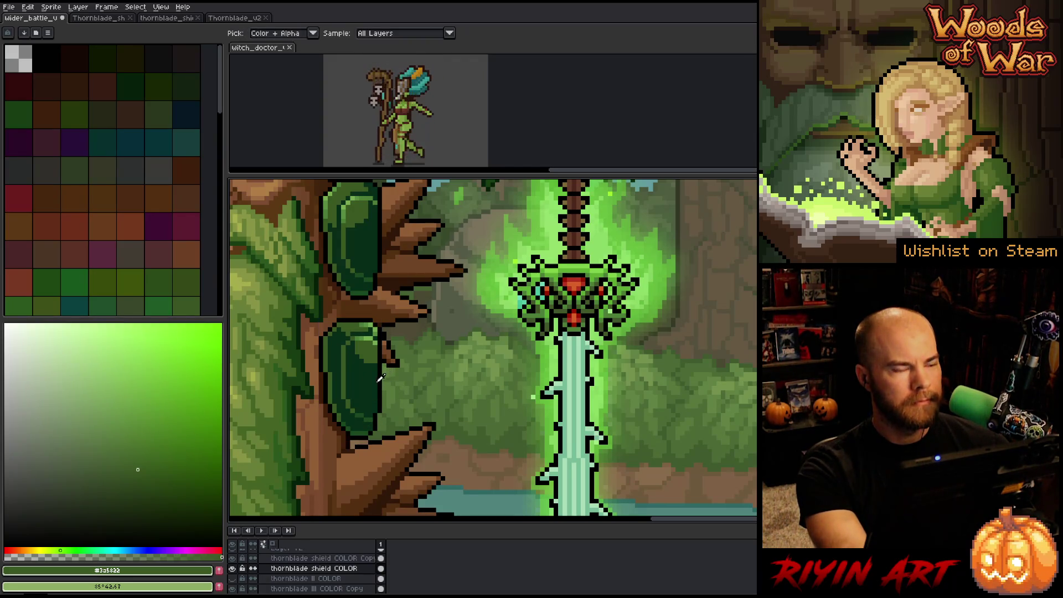
key(b)
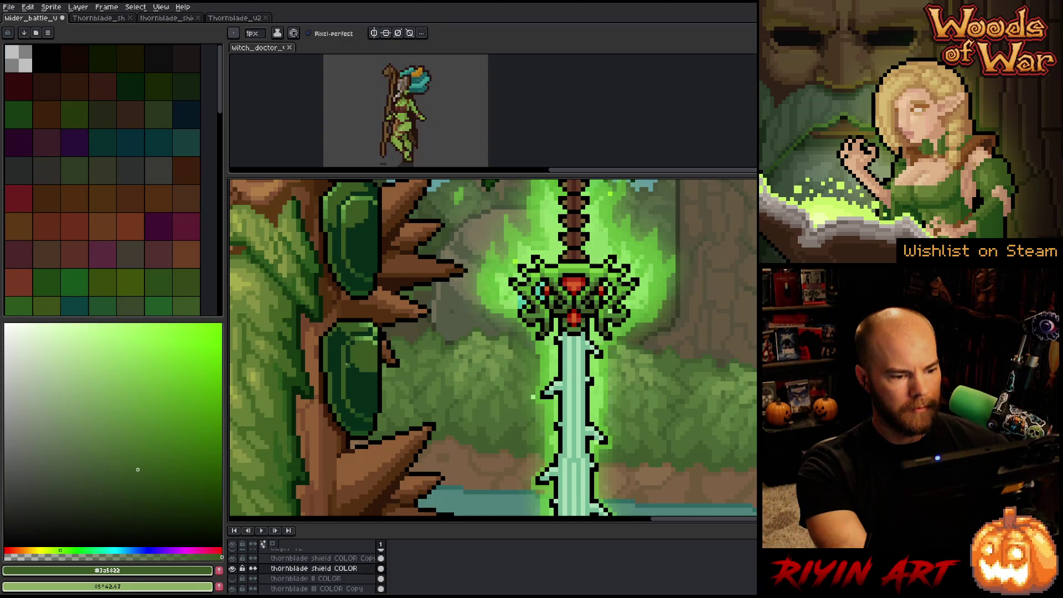
key(alt)
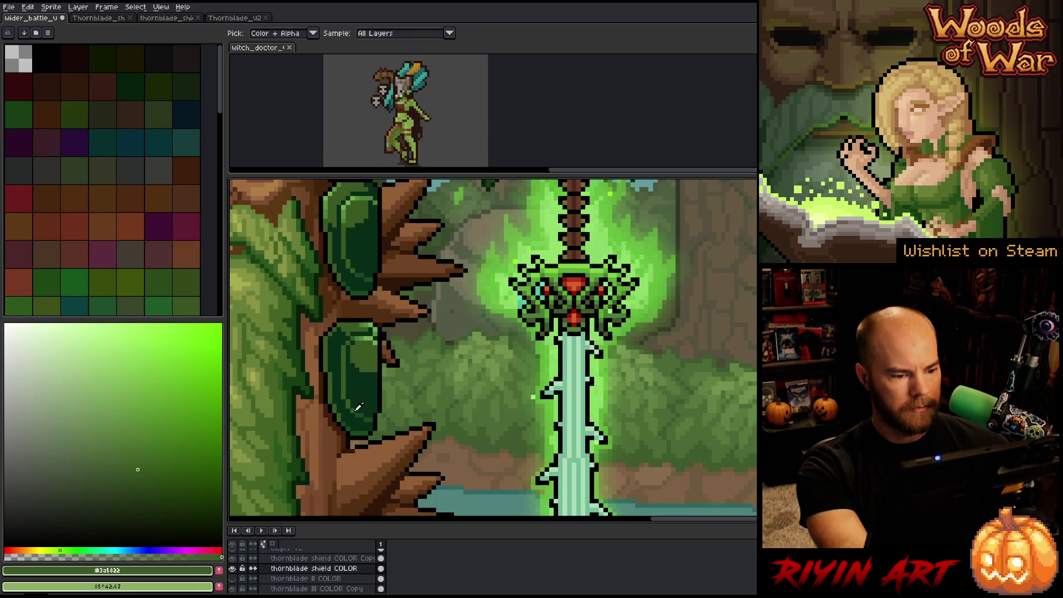
click(363, 410)
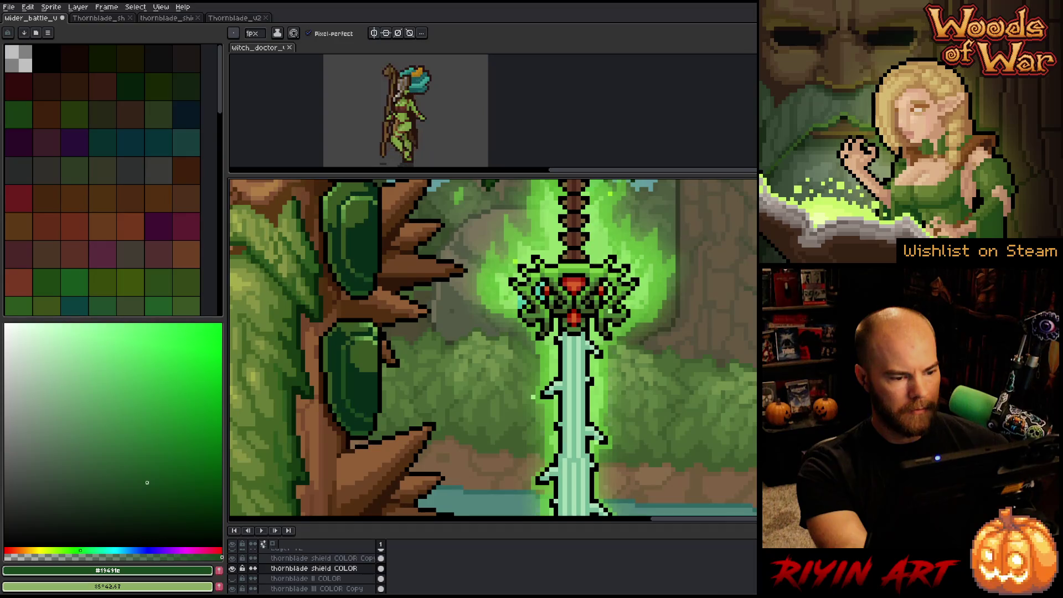
key(g)
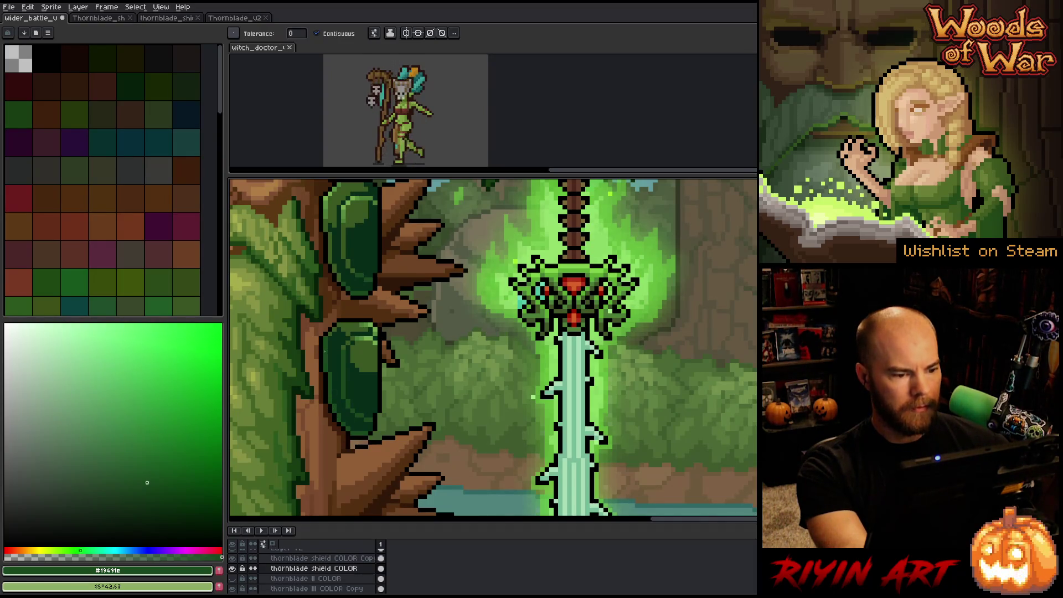
key(ctrl+alt+c)
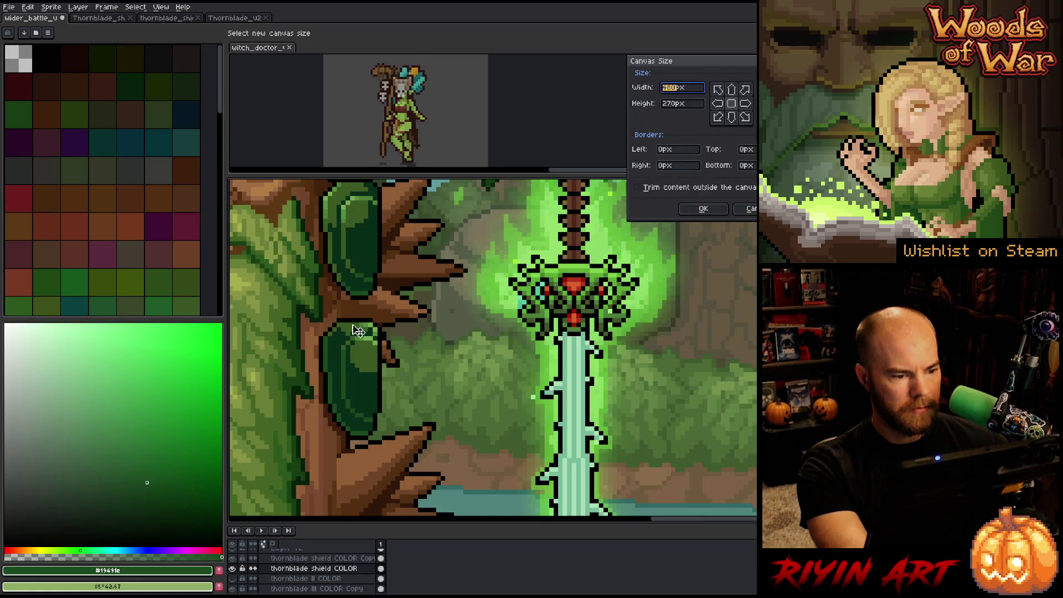
- Close Canvas Size and repaint shield pixels with dark teal #072c19 and mid green #3a5822
click(745, 213)
key(b)
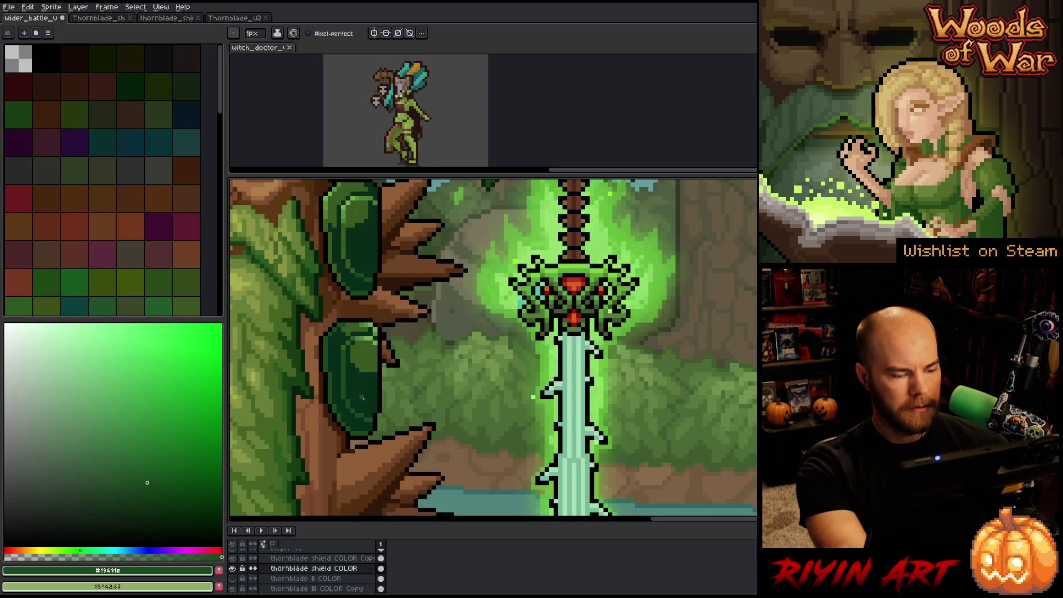
alt+click(345, 332)
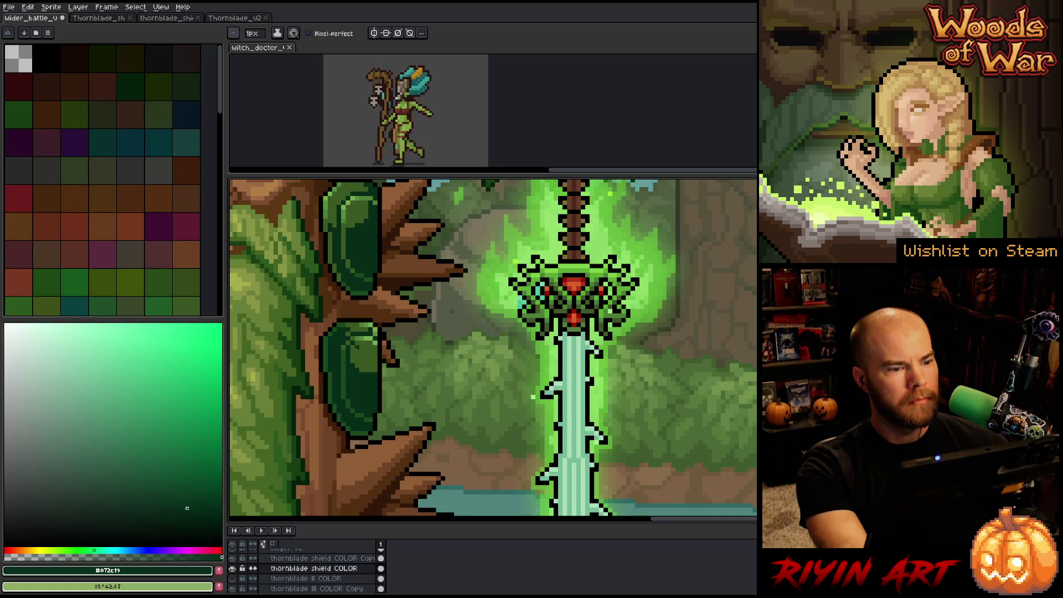
key(alt)
alt+click(370, 327)
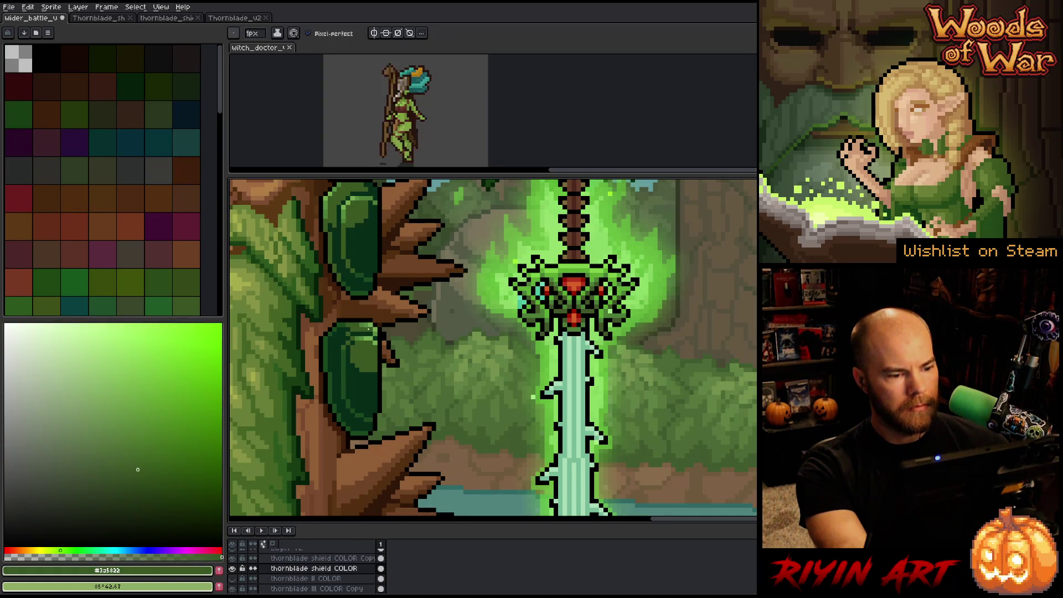
- Refine highlights with light green #558d3f and shadows, ending with black sampled from the outline
alt+click(381, 331)
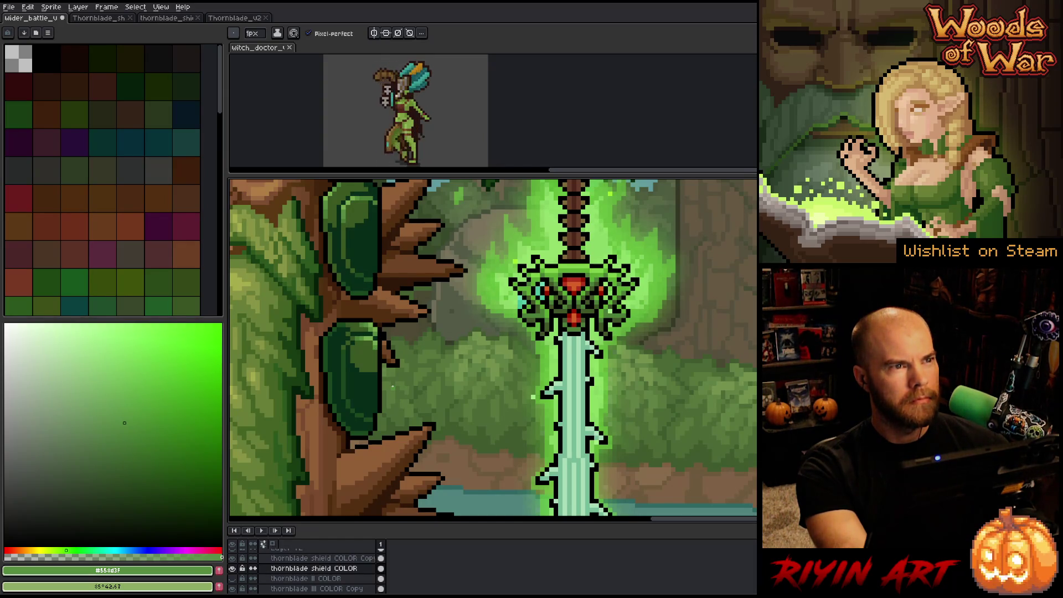
alt+click(377, 363)
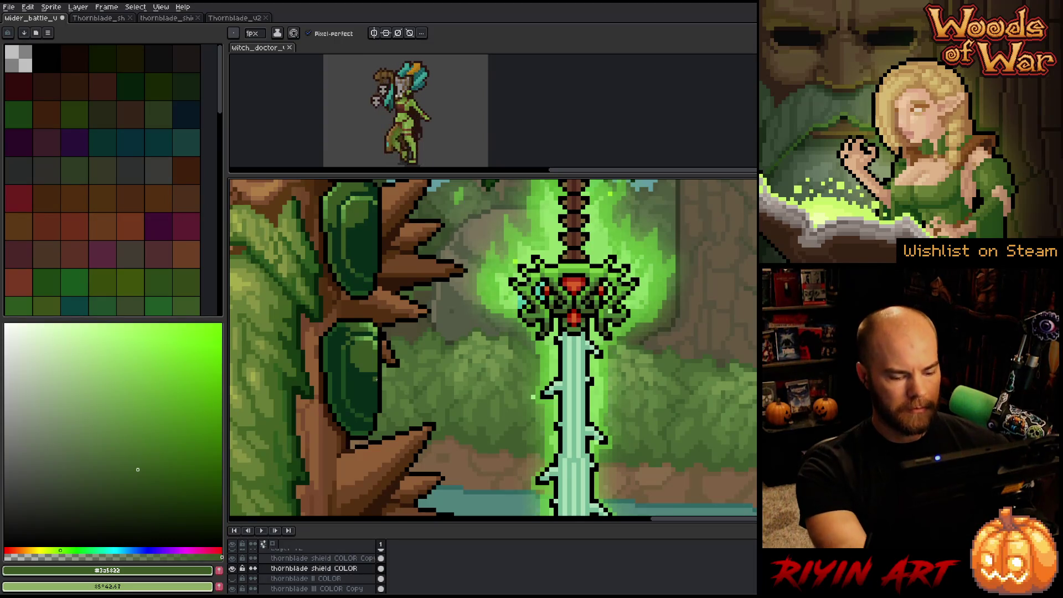
alt+click(376, 374)
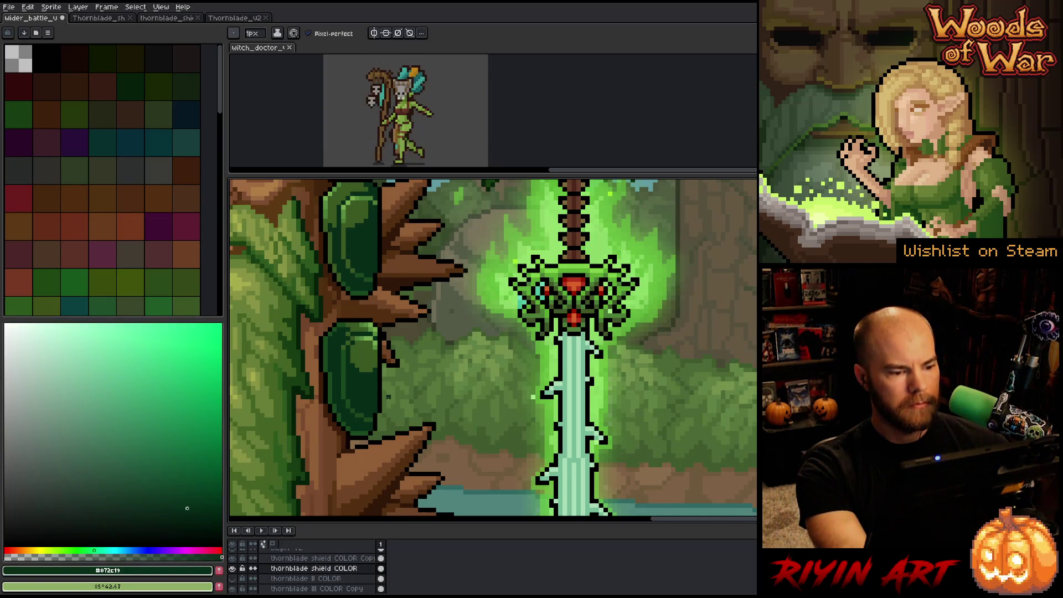
alt+click(374, 350)
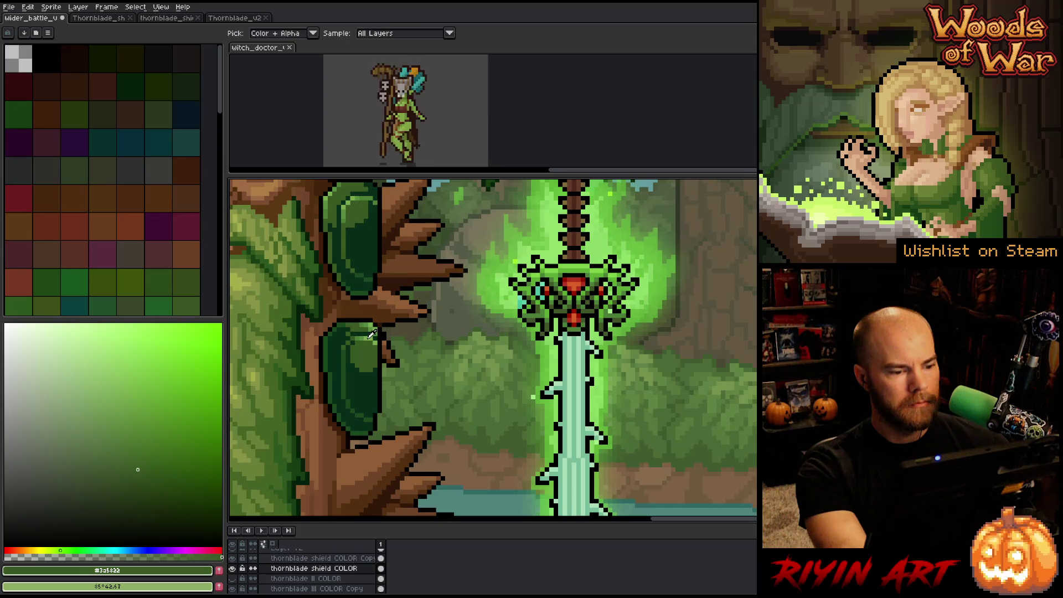
alt+click(364, 334)
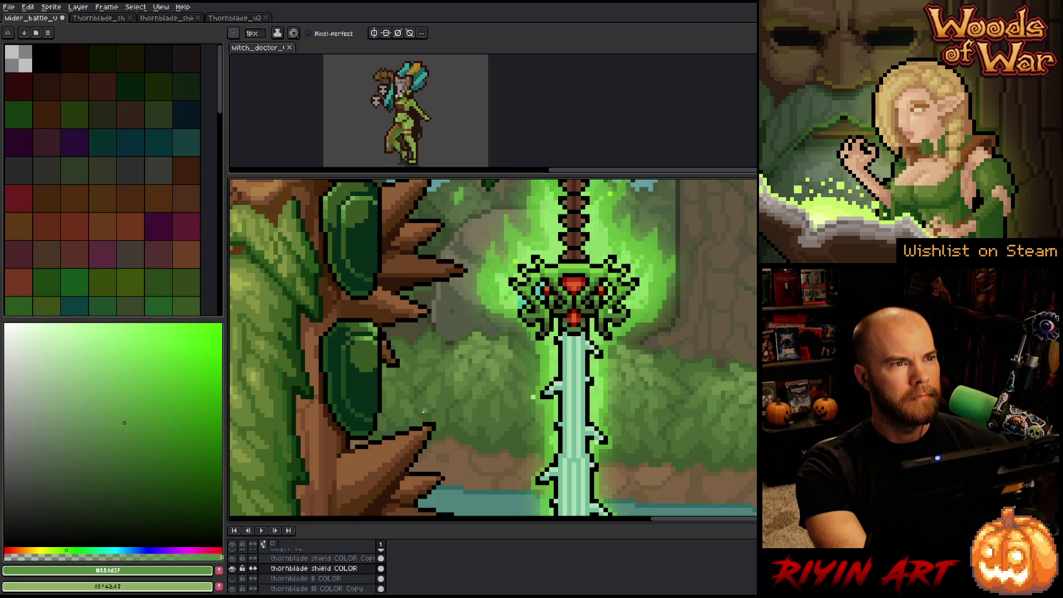
alt+click(379, 414)
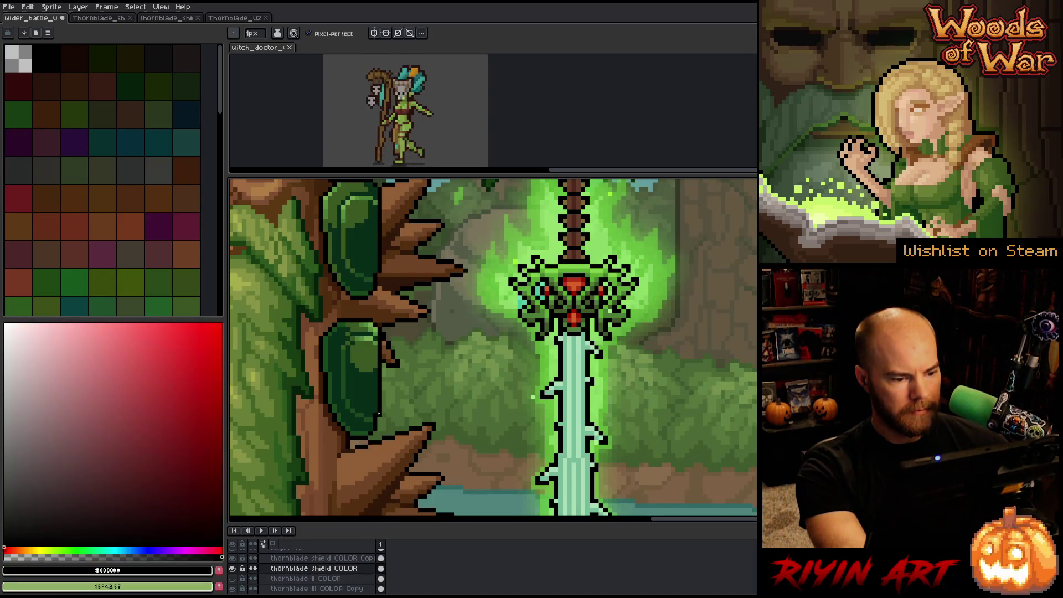
- Pencil the lower shield's black outline, check its layer bounds beside the sword, and zoom out
alt+click(376, 413)
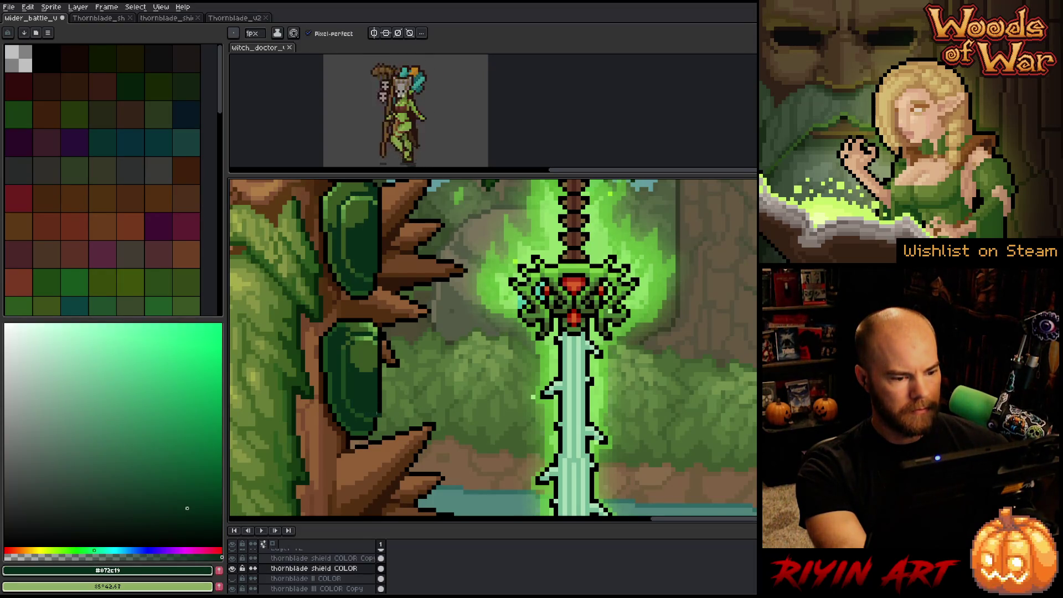
alt+click(379, 414)
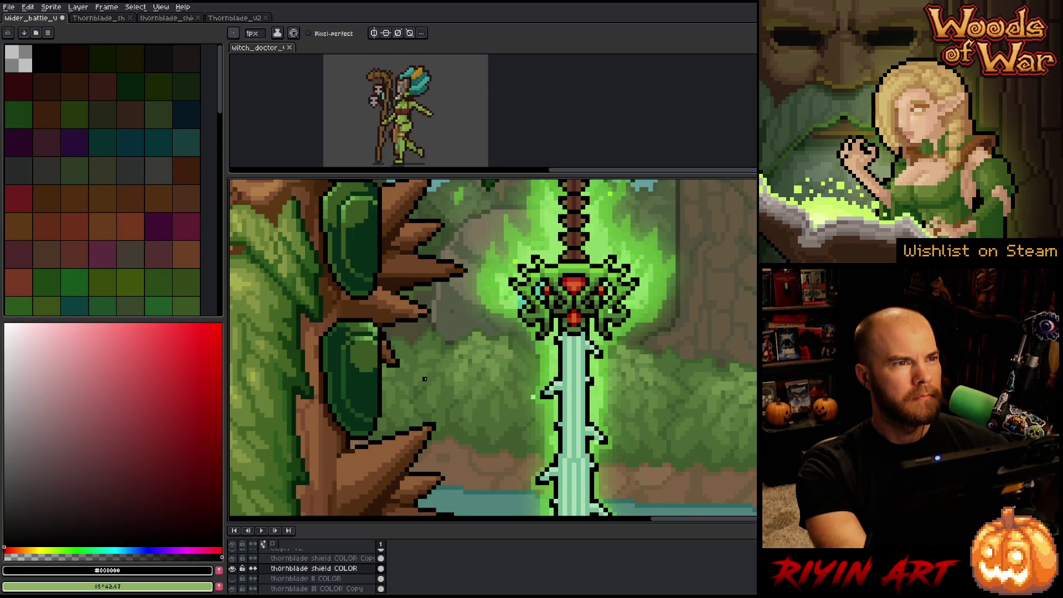
key(v)
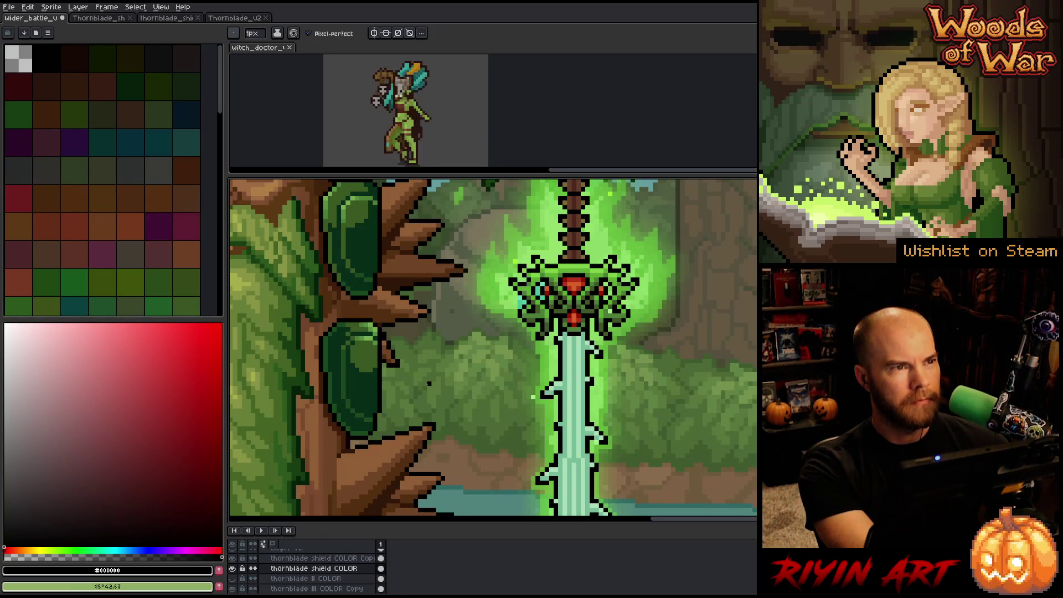
key(ctrl)
right_click(554, 387)
key(b)
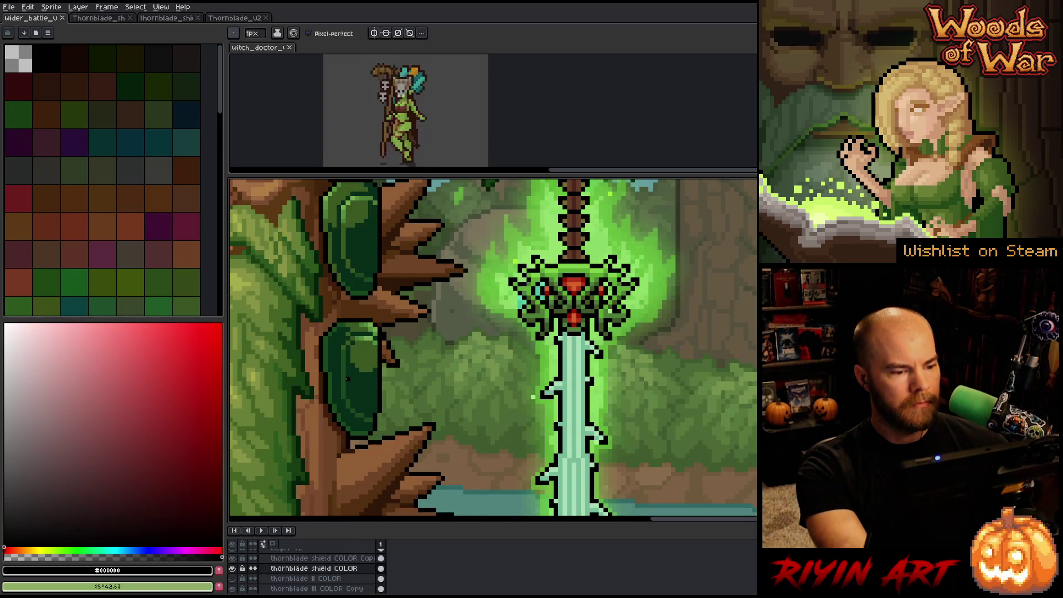
scroll(353, 391, down, 3)
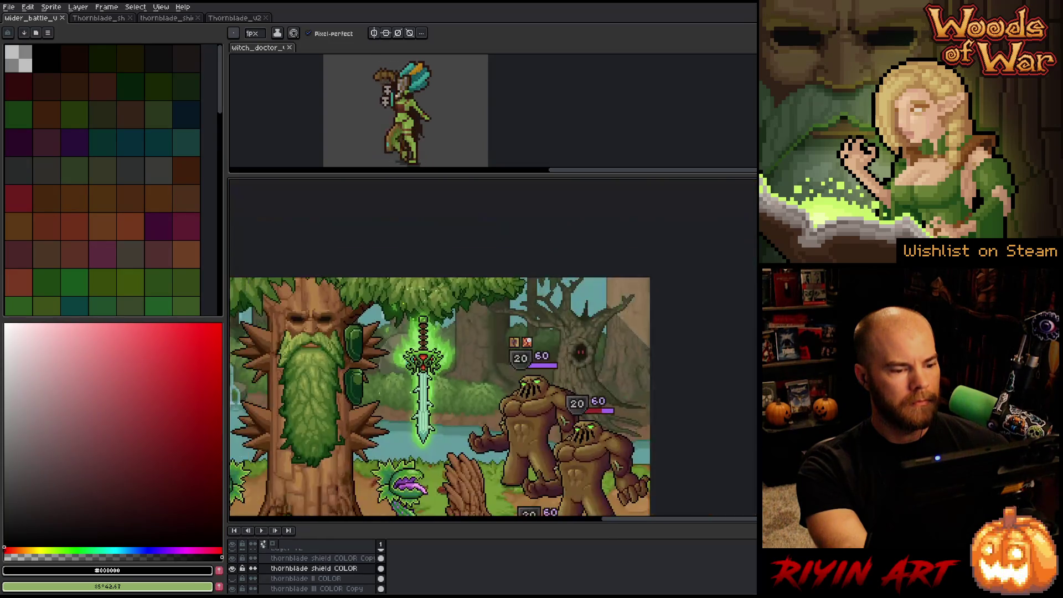
- Turn off the eye icon of the 'thornblade shield COLOR Copy' layer
scroll(423, 376, up, 1)
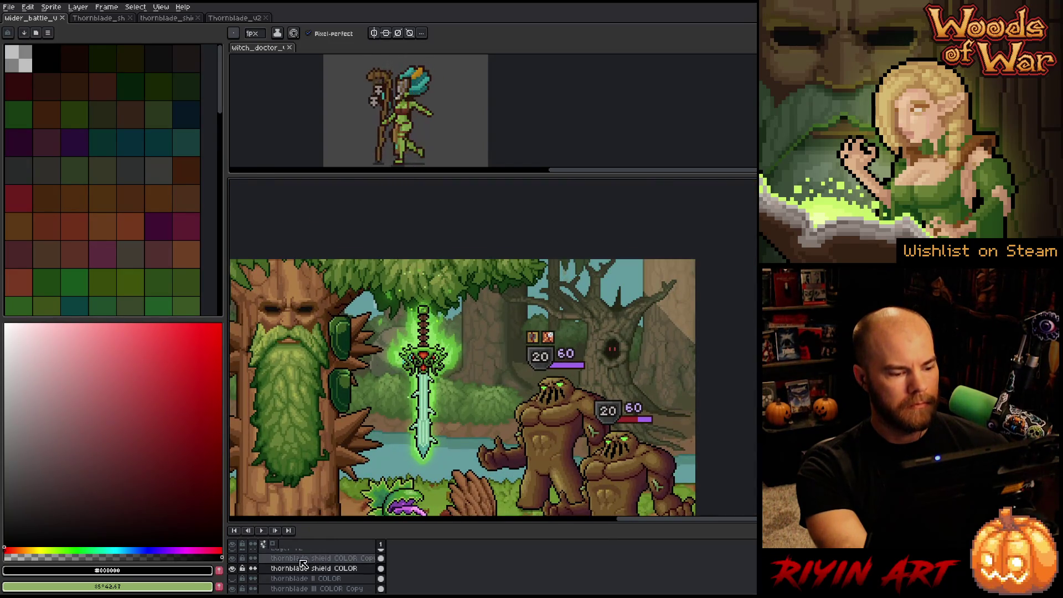
click(232, 559)
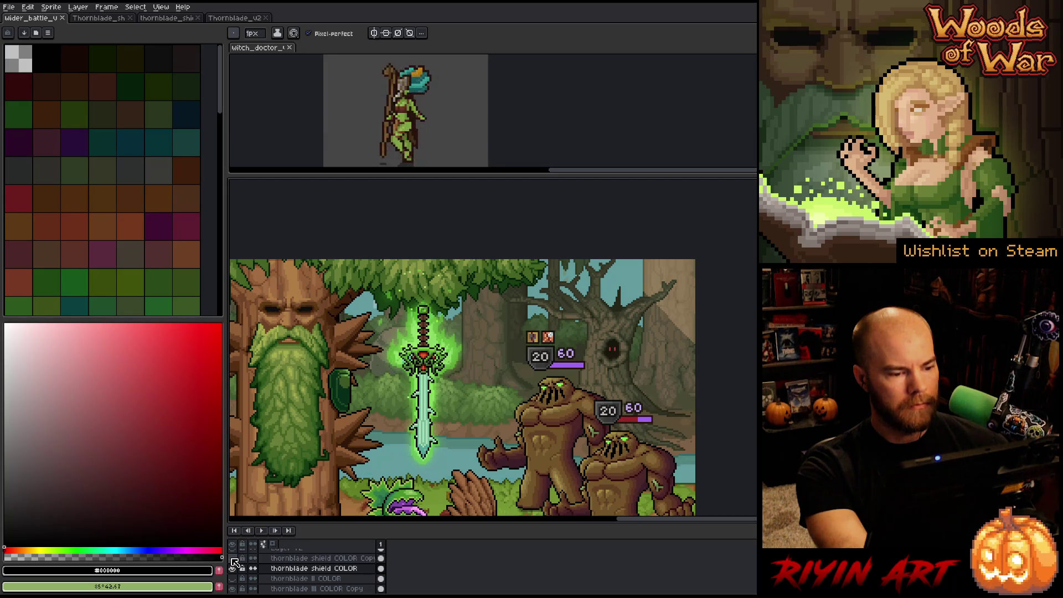
click(233, 559)
click(233, 559)
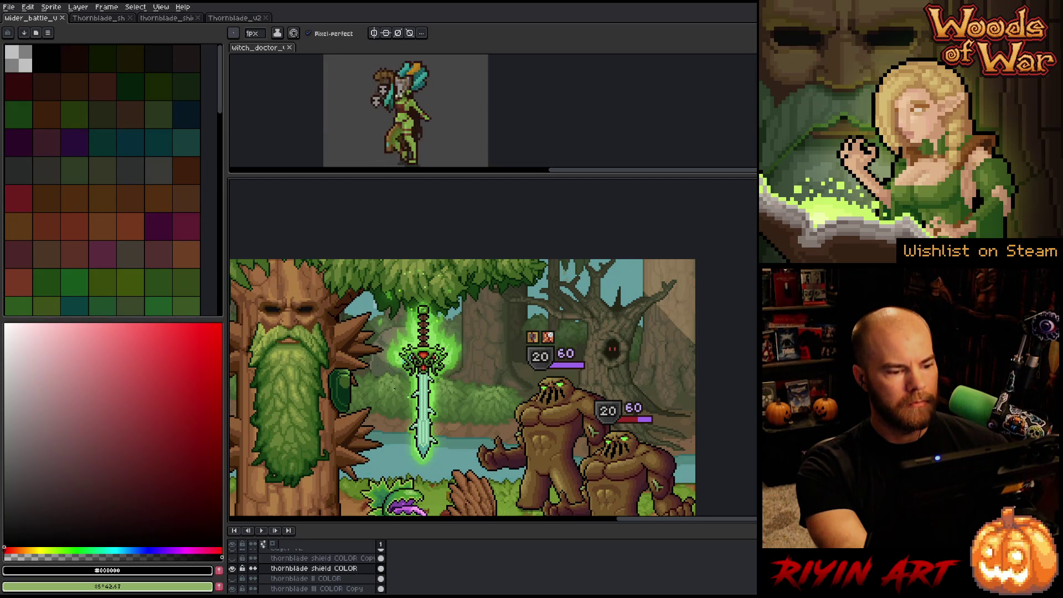
- Zoom back in on the sword and lower shield and sample the shield's mid green
scroll(396, 387, up, 1)
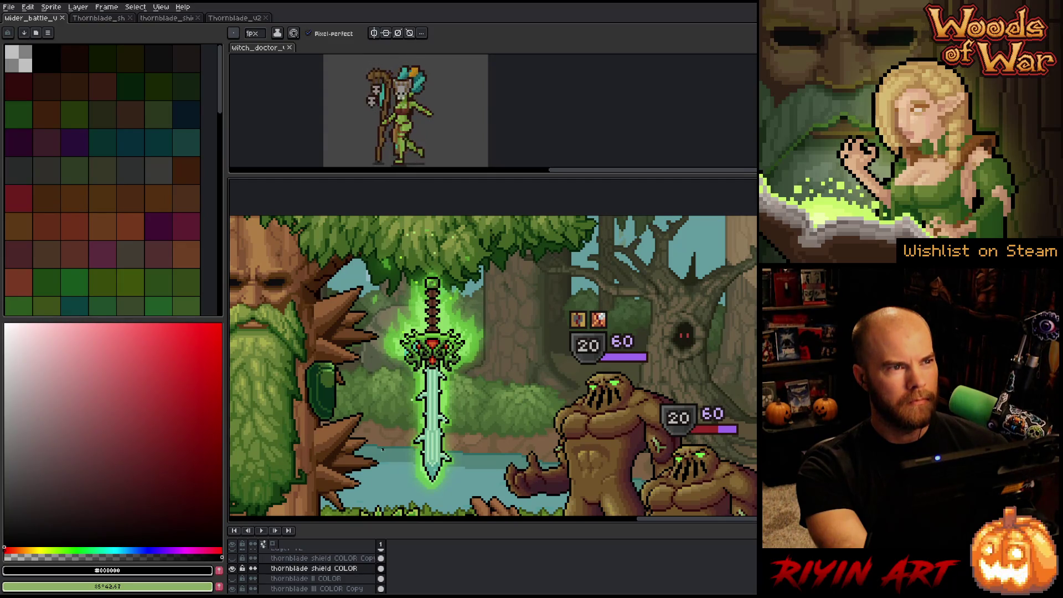
drag(382, 450, 401, 426)
scroll(338, 397, up, 2)
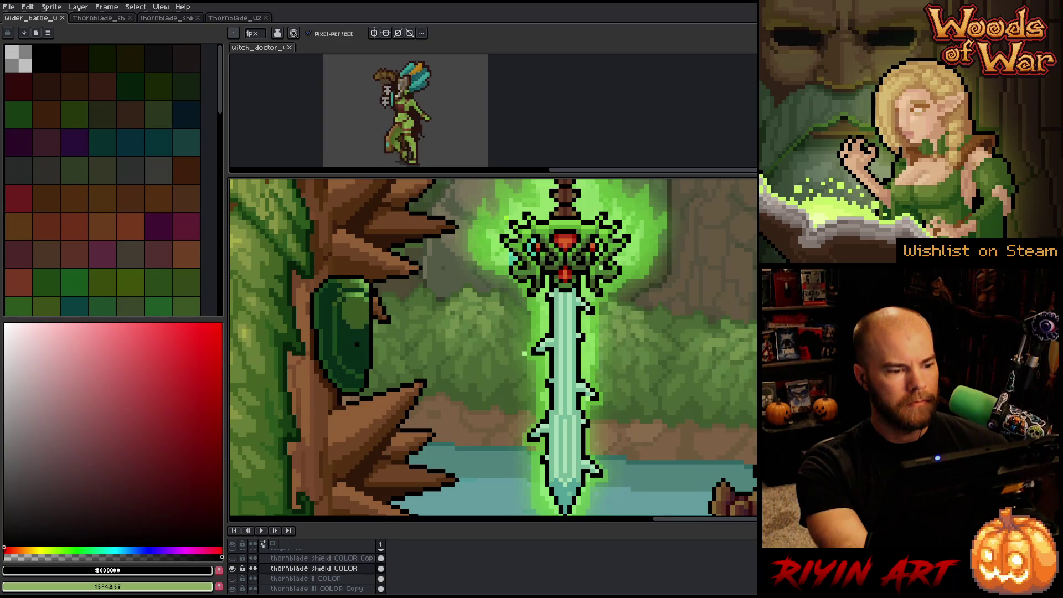
key(alt)
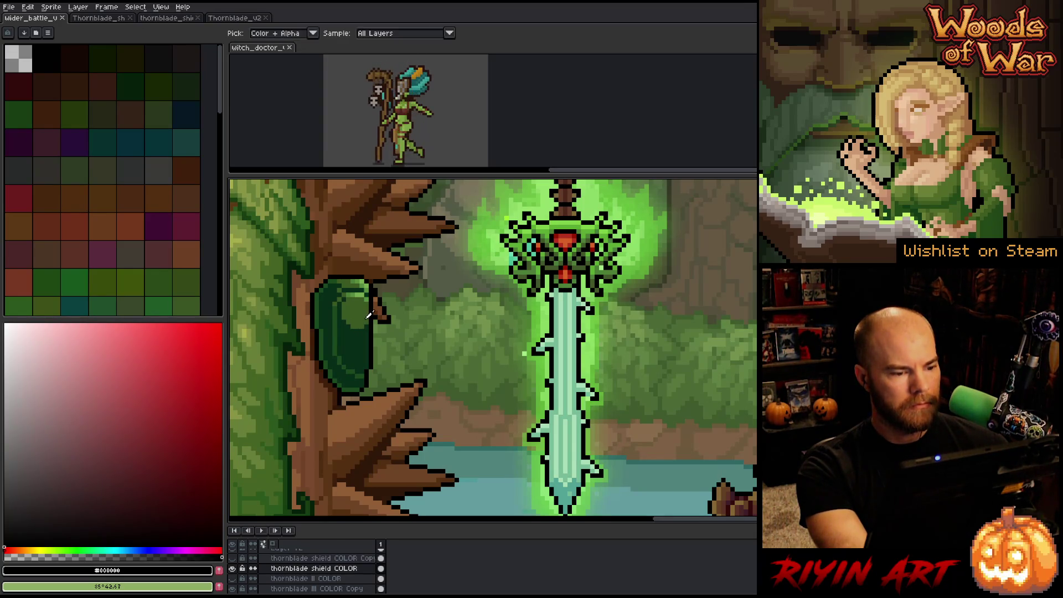
alt+click(365, 316)
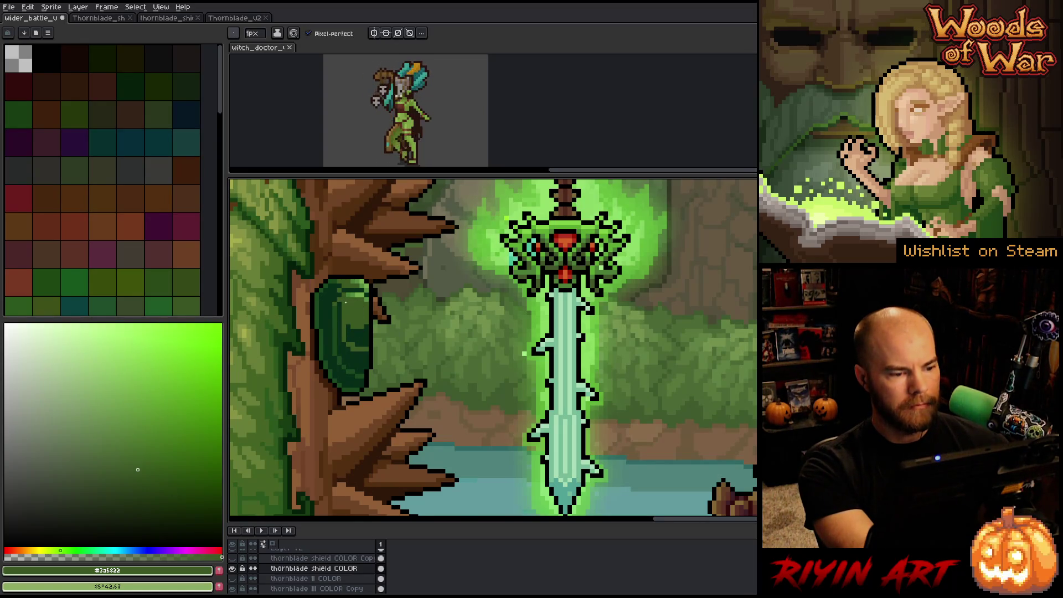
- Sample the shield's dark green and paint very dark shading pixels on it
key(g)
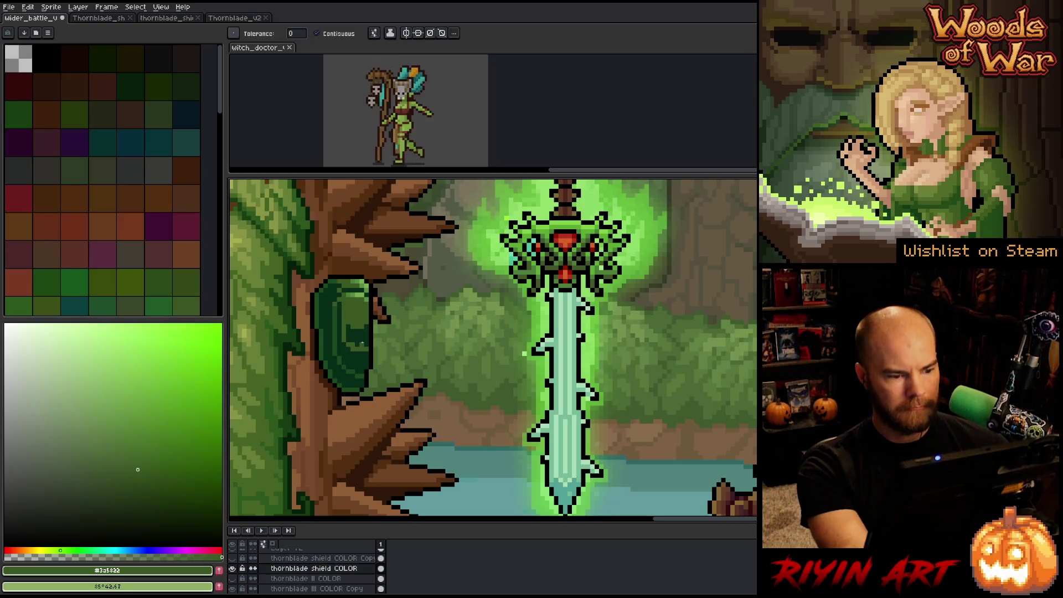
key(i)
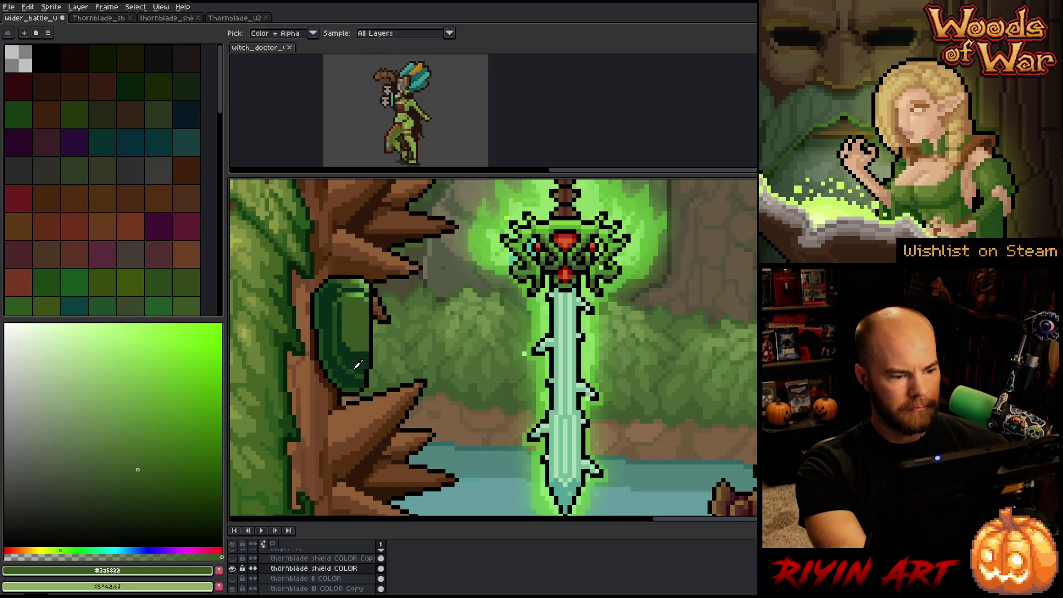
click(356, 366)
key(b)
alt+click(354, 369)
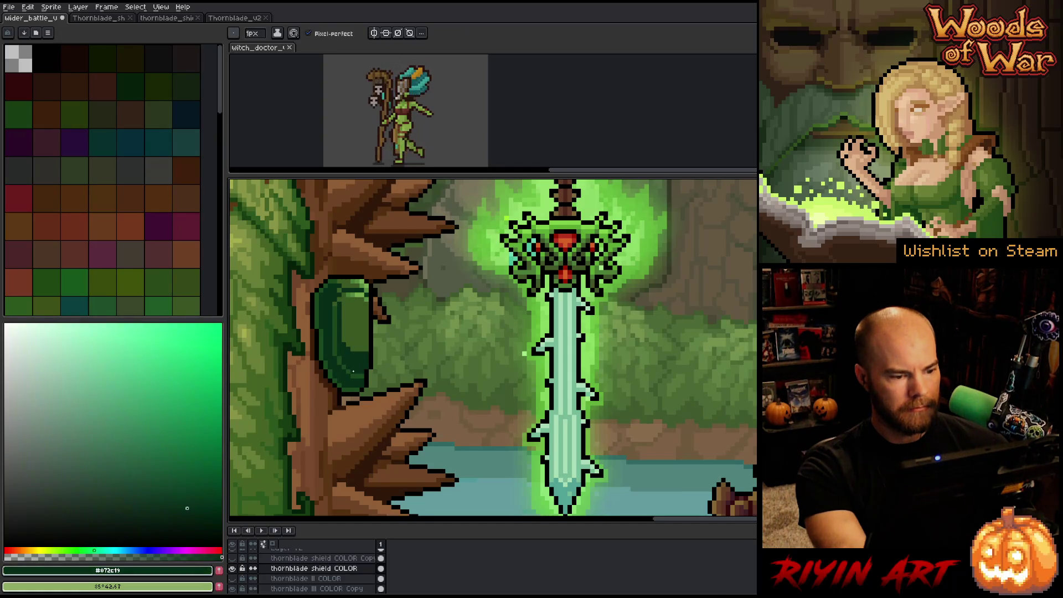
key(v)
key(x)
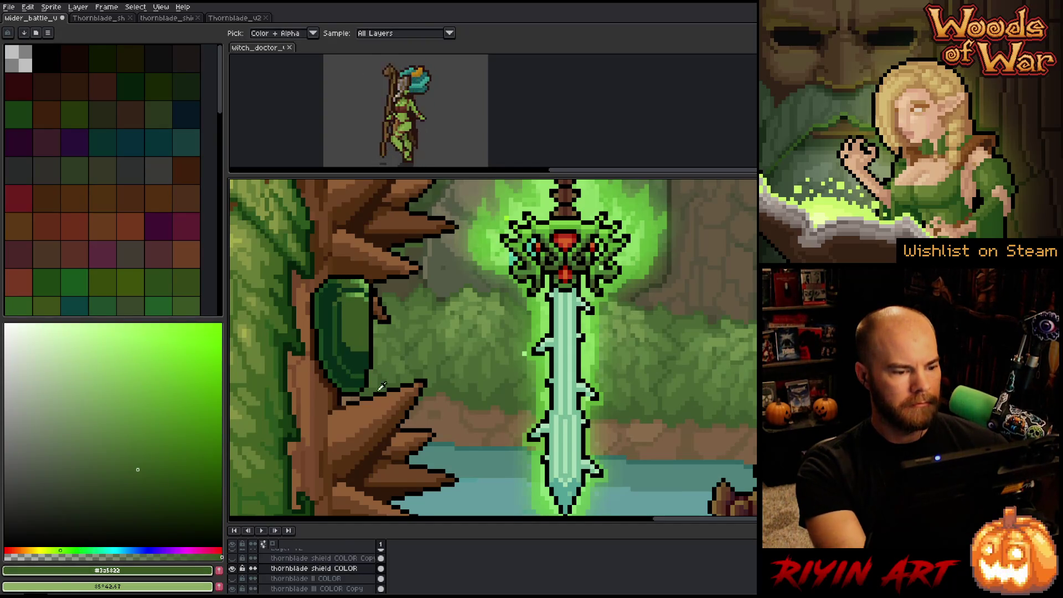
- Resample the shield's main green and touch up its shading pixels
key(i)
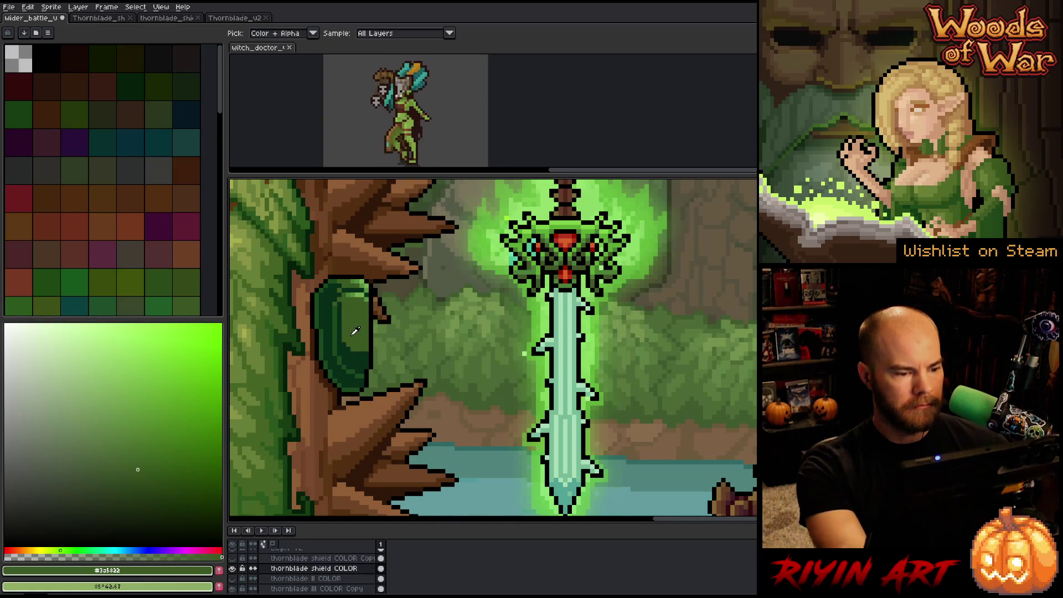
key(b)
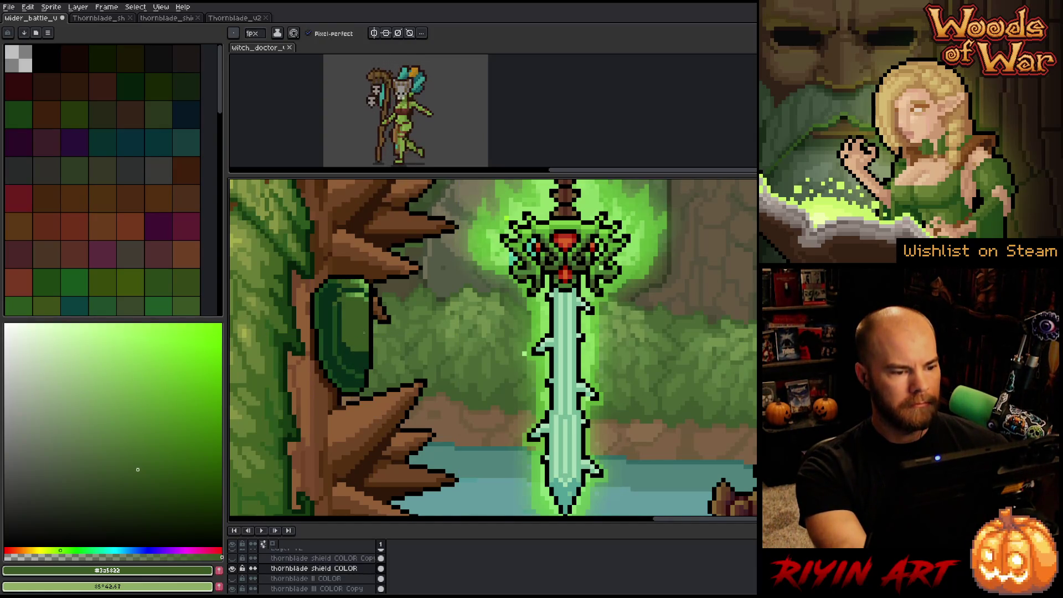
key(i)
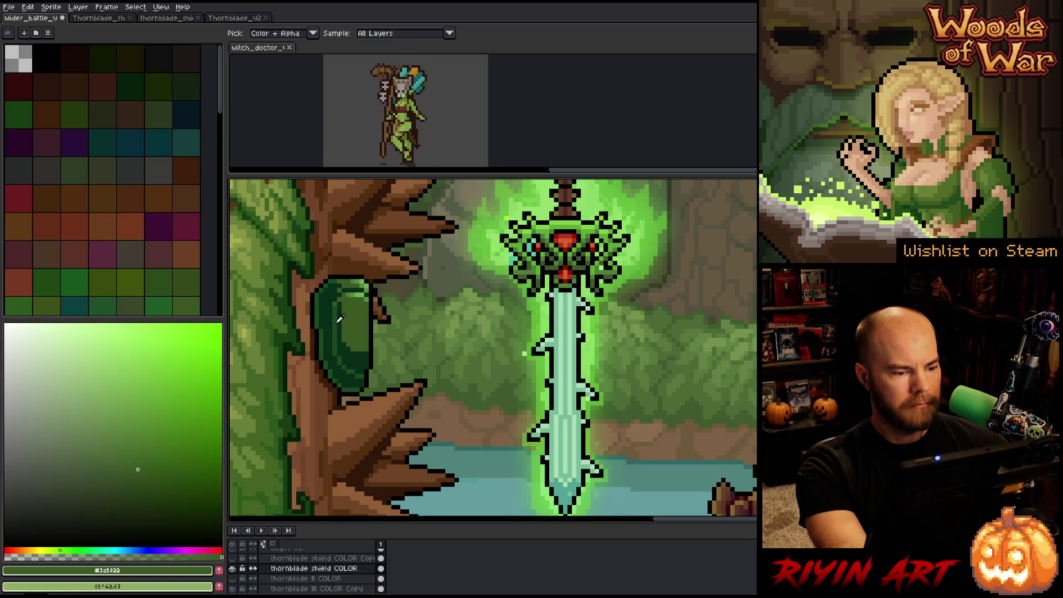
click(338, 316)
key(b)
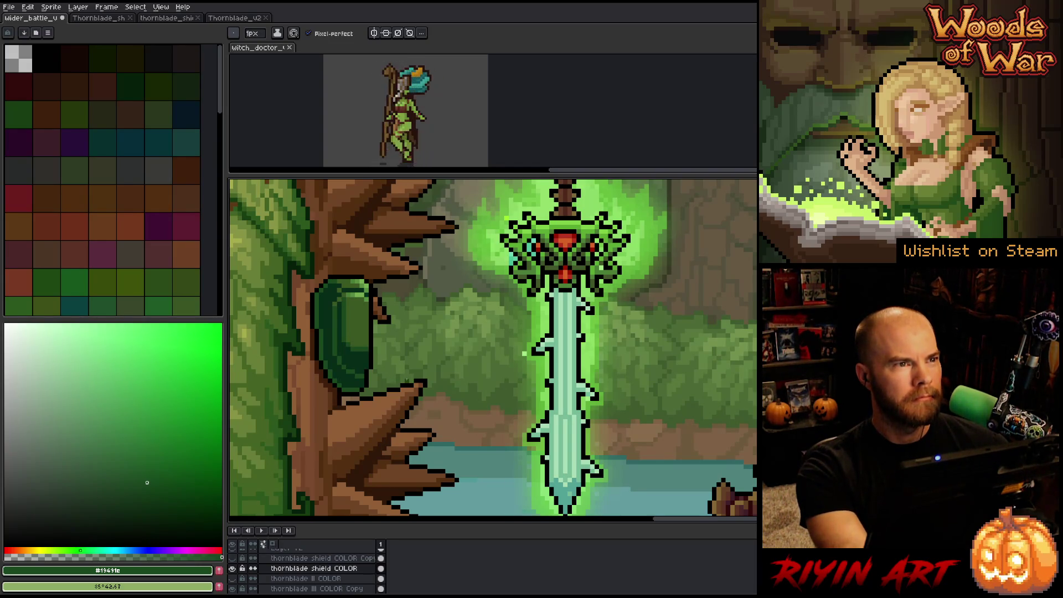
key(i)
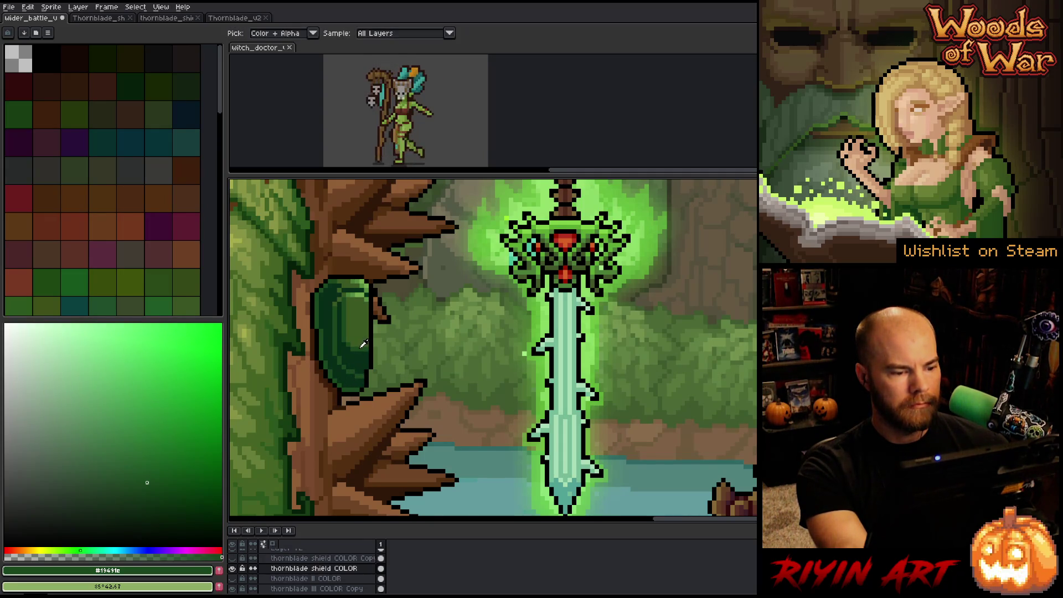
key(b)
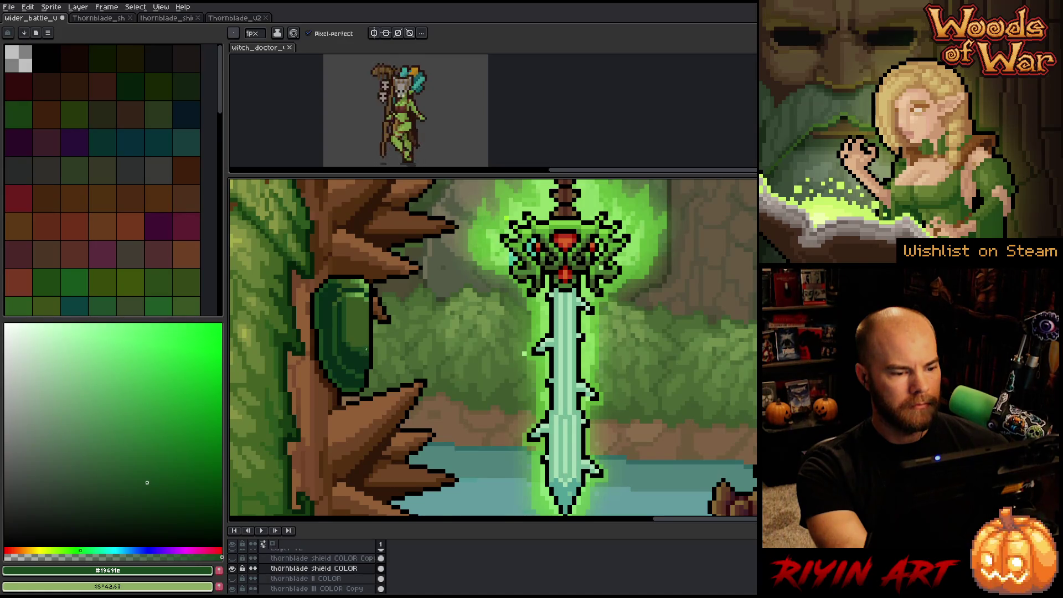
- Repaint the shading with olive, muted, lighter, medium and darker greens sampled from the shield
alt+click(363, 349)
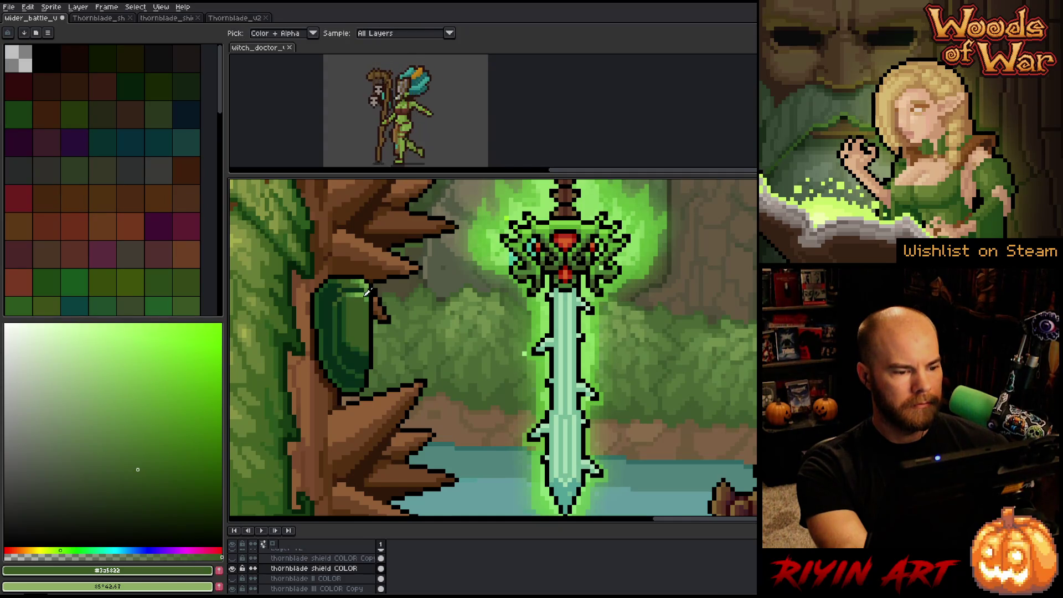
alt+click(368, 299)
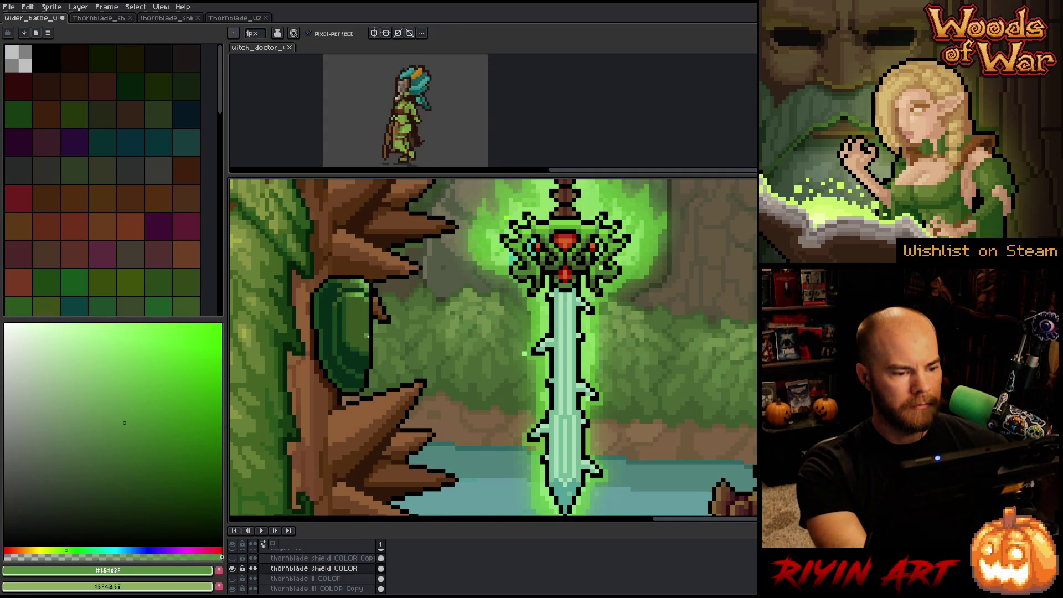
alt+click(367, 292)
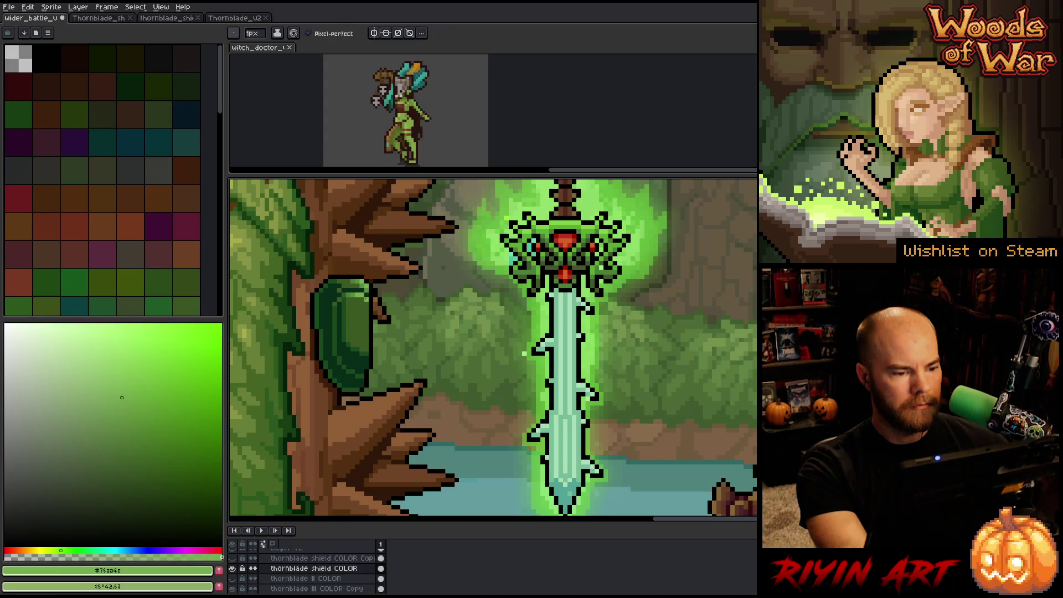
alt+click(358, 288)
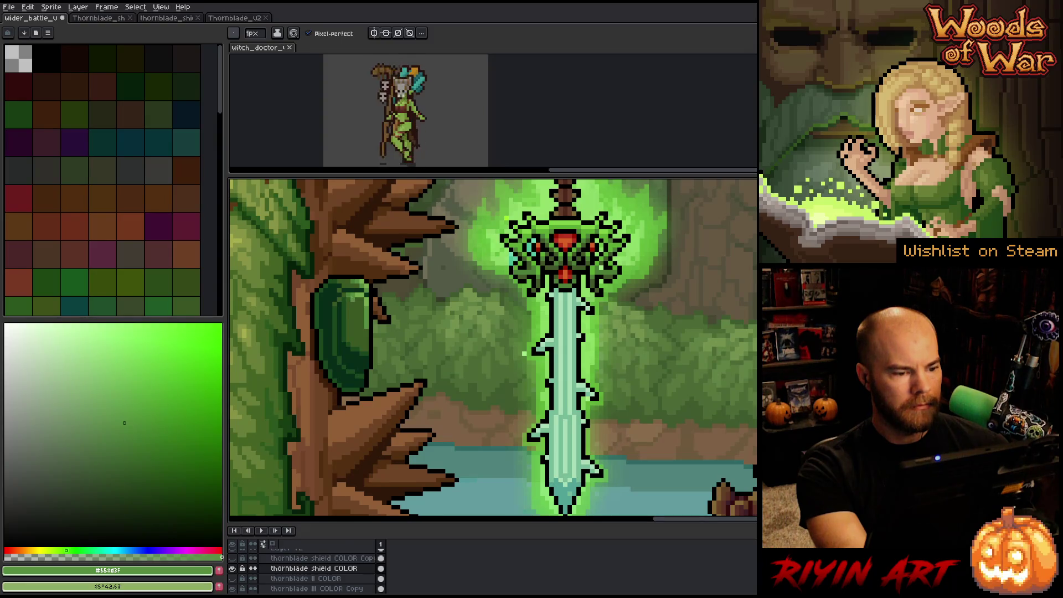
alt+click(355, 291)
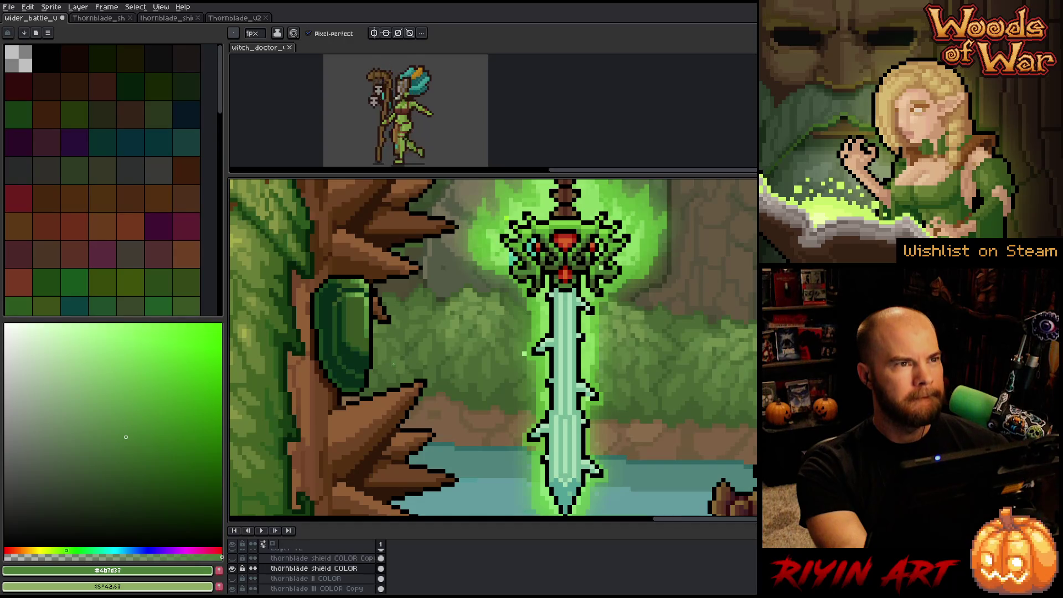
alt+click(365, 355)
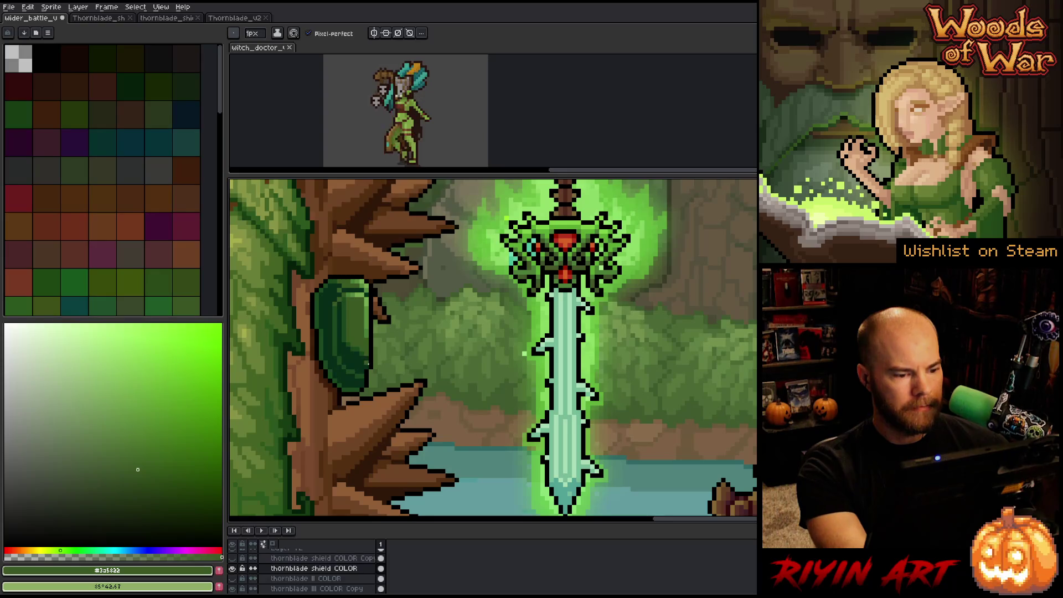
- Paint more shading on the shield using its deeper, medium and olive greens
key(alt)
alt+click(364, 351)
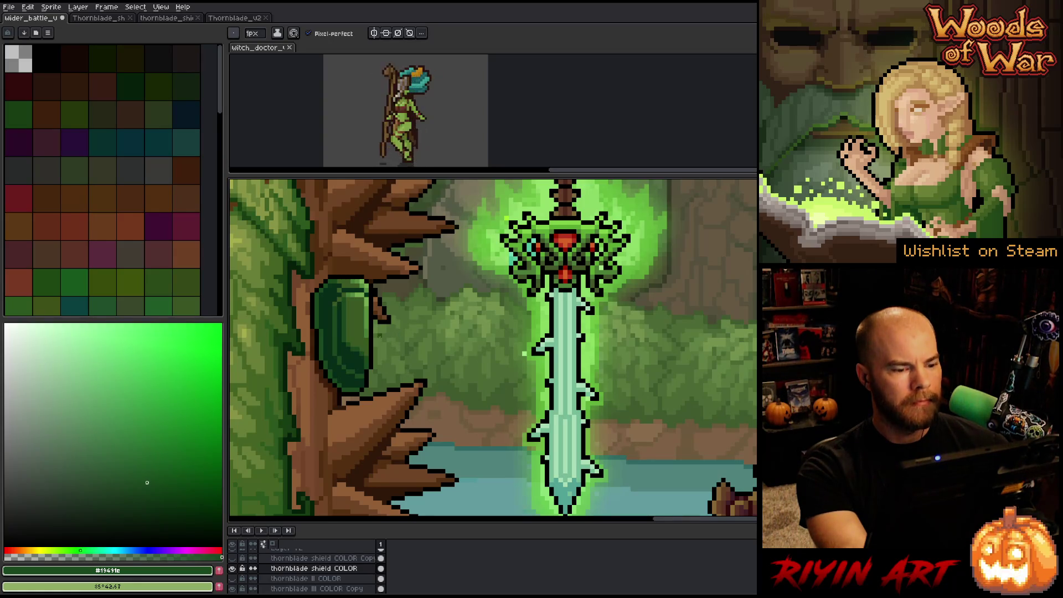
alt+click(371, 330)
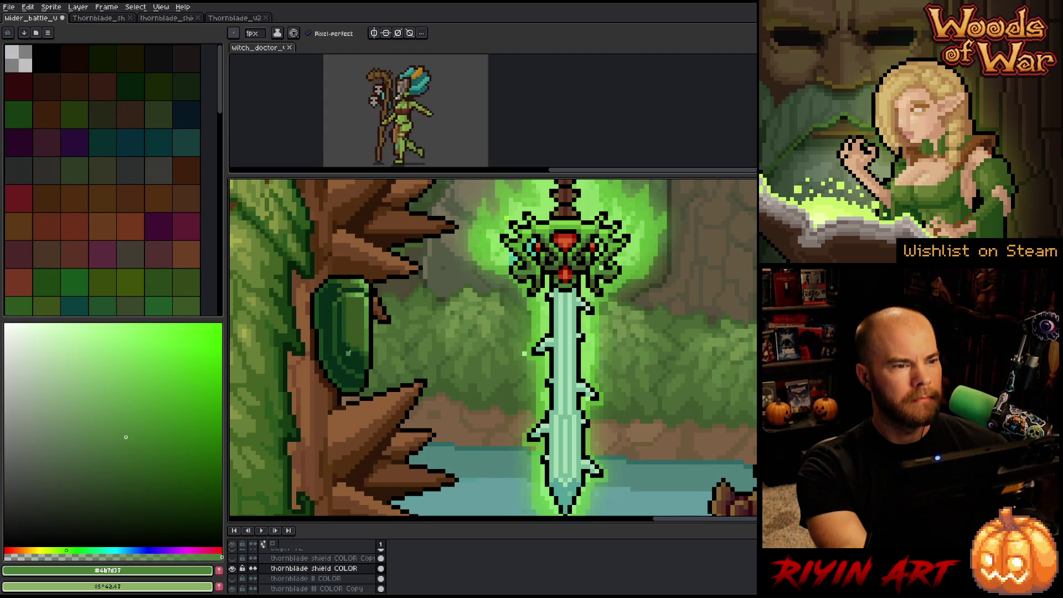
key(i)
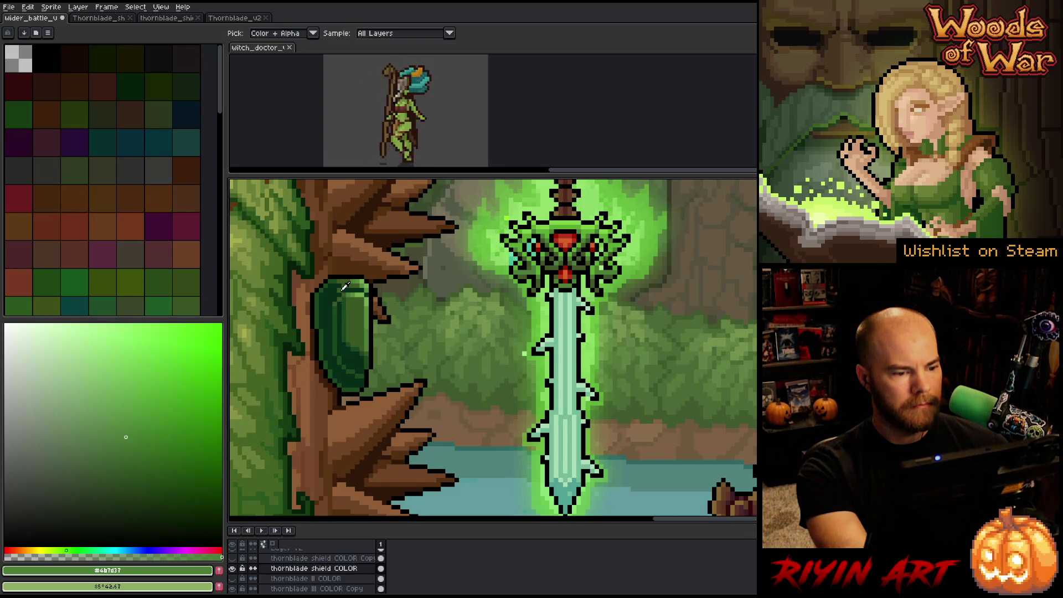
click(335, 292)
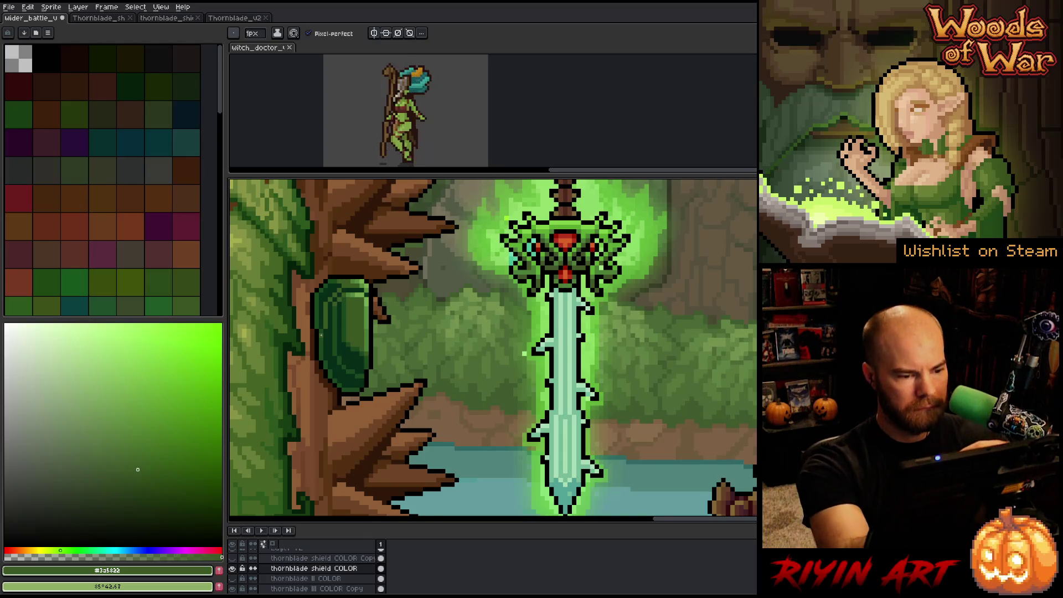
- Lasso the shield's lower-left edge, stretch it out to the left, and commit it
key(q)
mouse_move(356, 412)
mouse_down()
mouse_move(331, 370)
mouse_move(324, 327)
mouse_up()
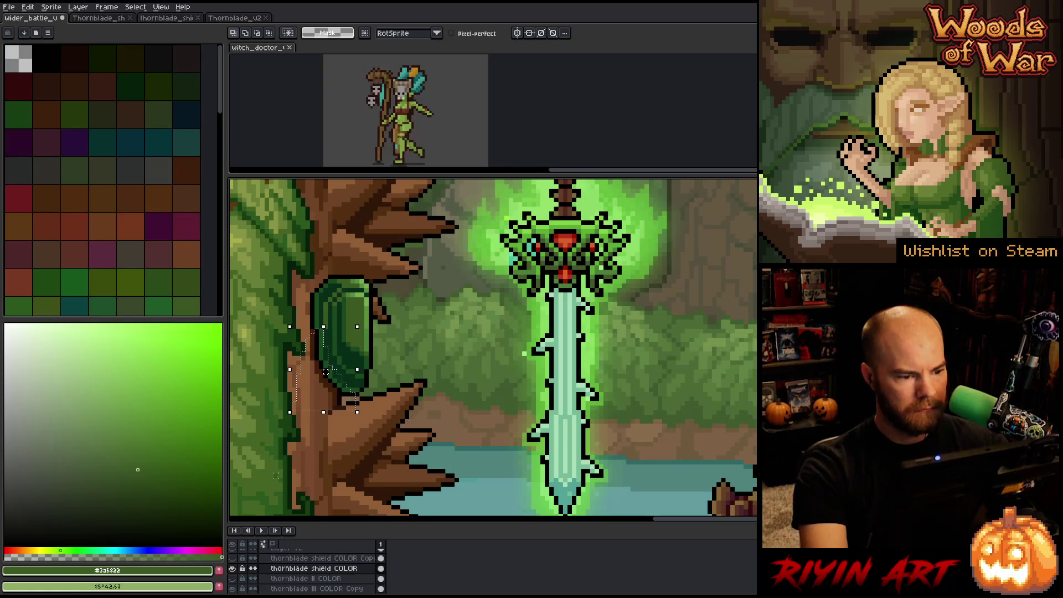
drag(290, 411, 263, 412)
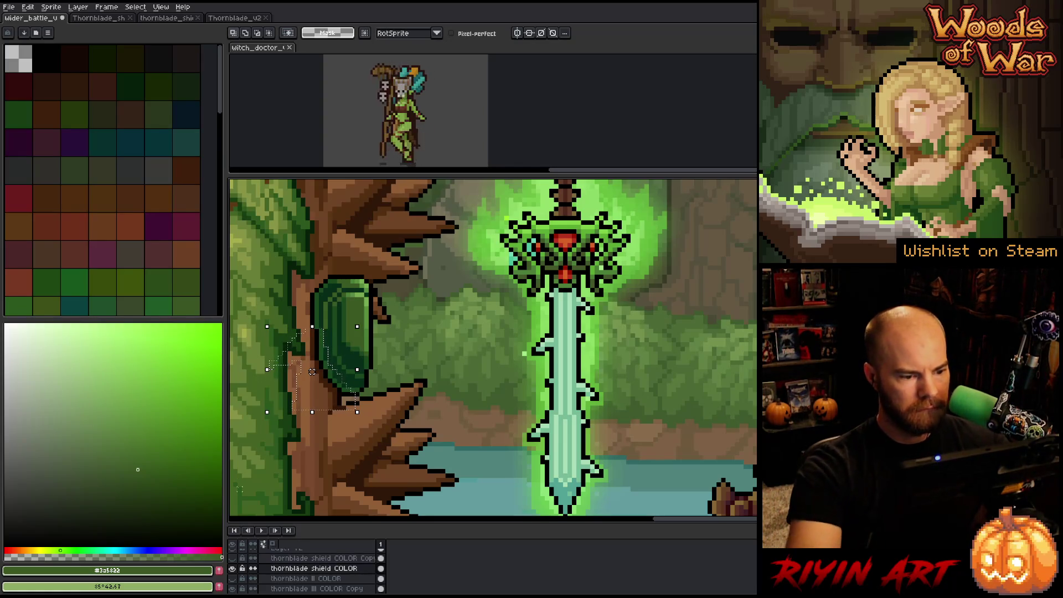
key(Return)
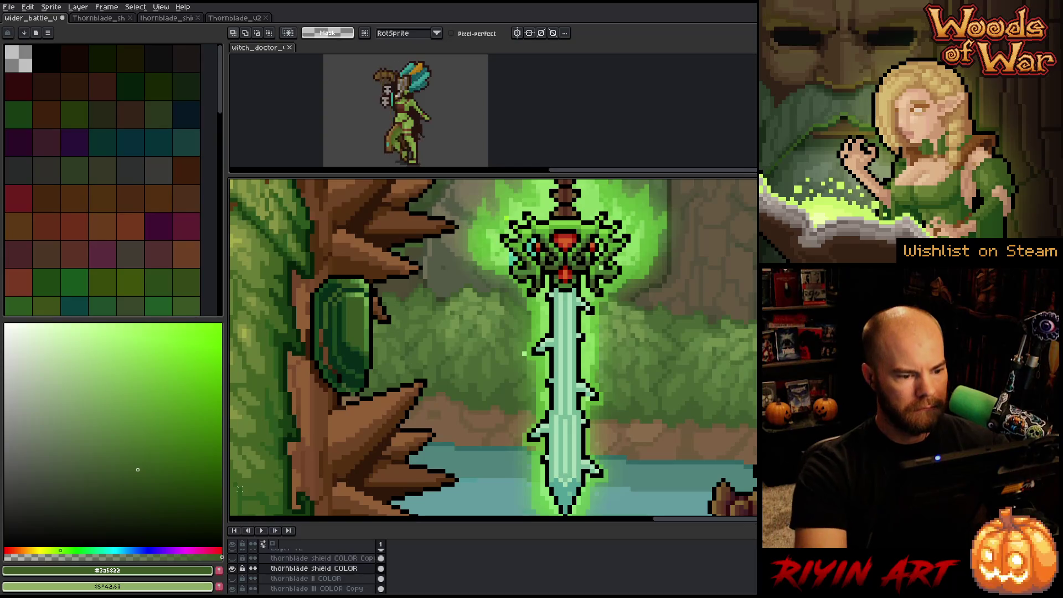
key(i)
key(b)
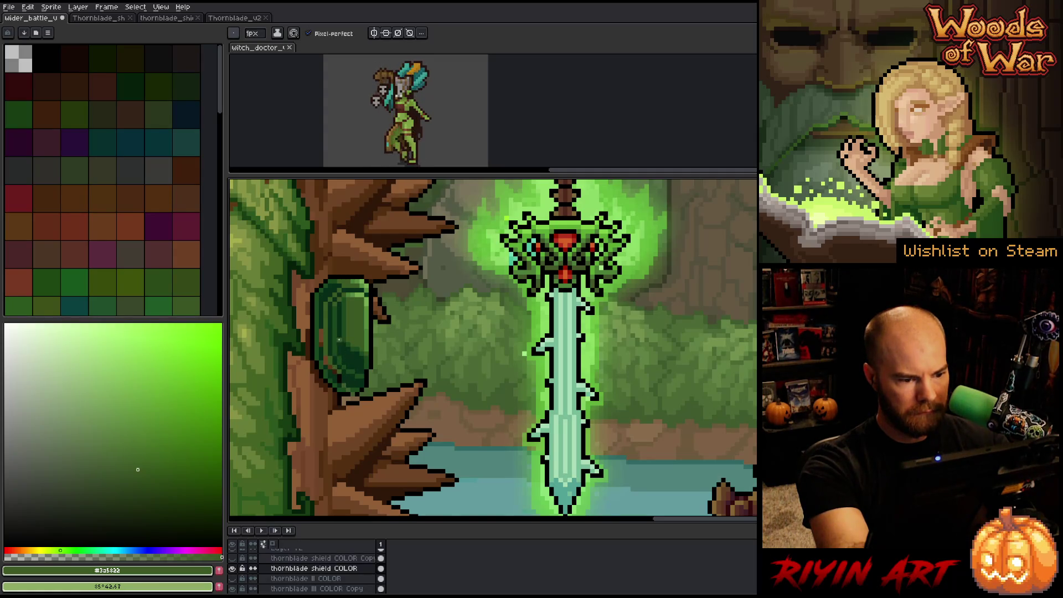
- Darken the shield's edges with very dark green and add medium-green highlight strokes, ending on #072c19
alt+click(345, 379)
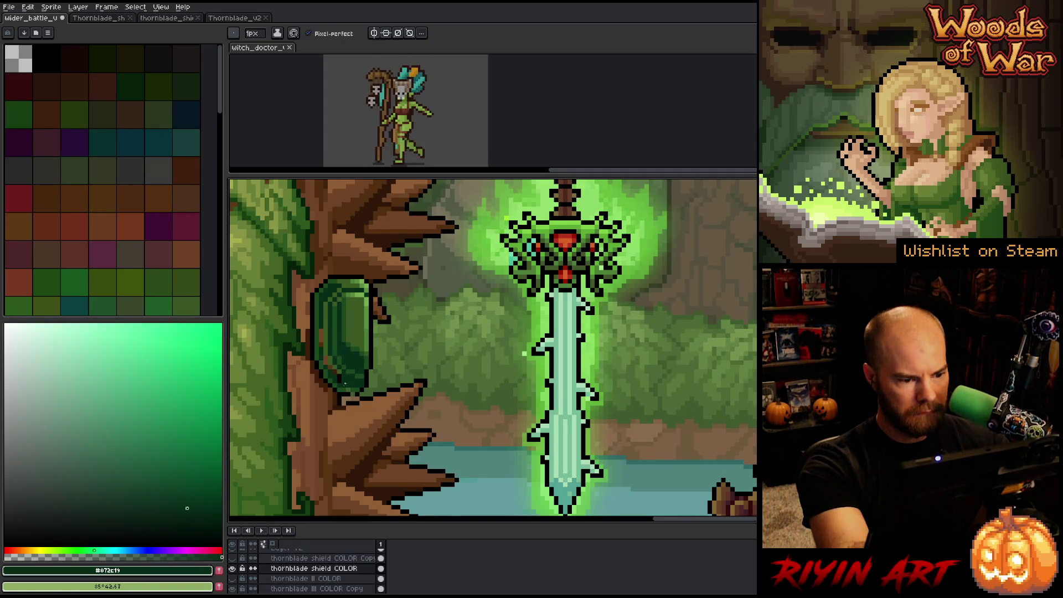
alt+click(353, 380)
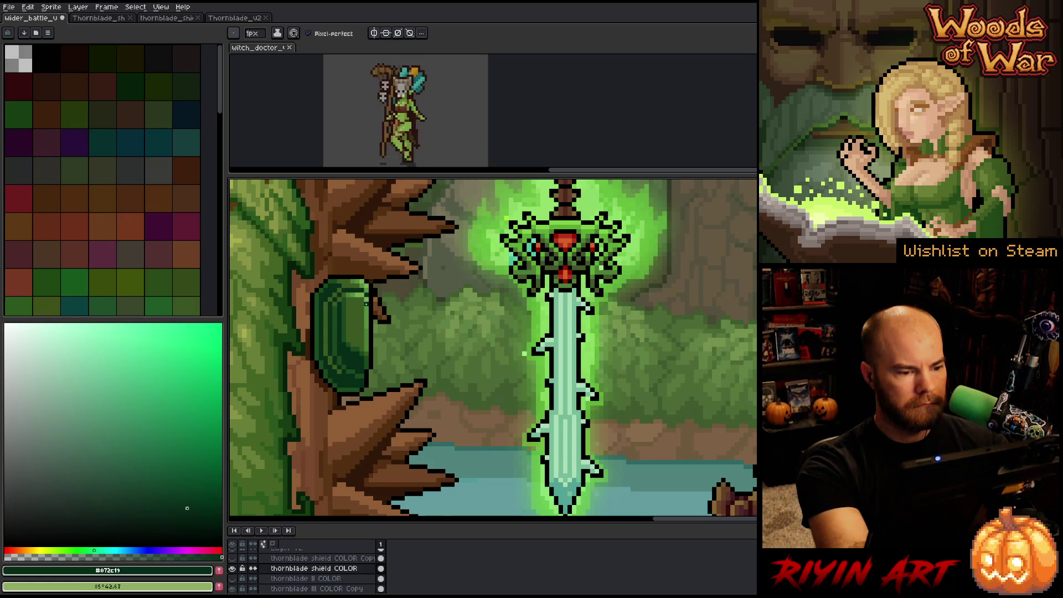
key(i)
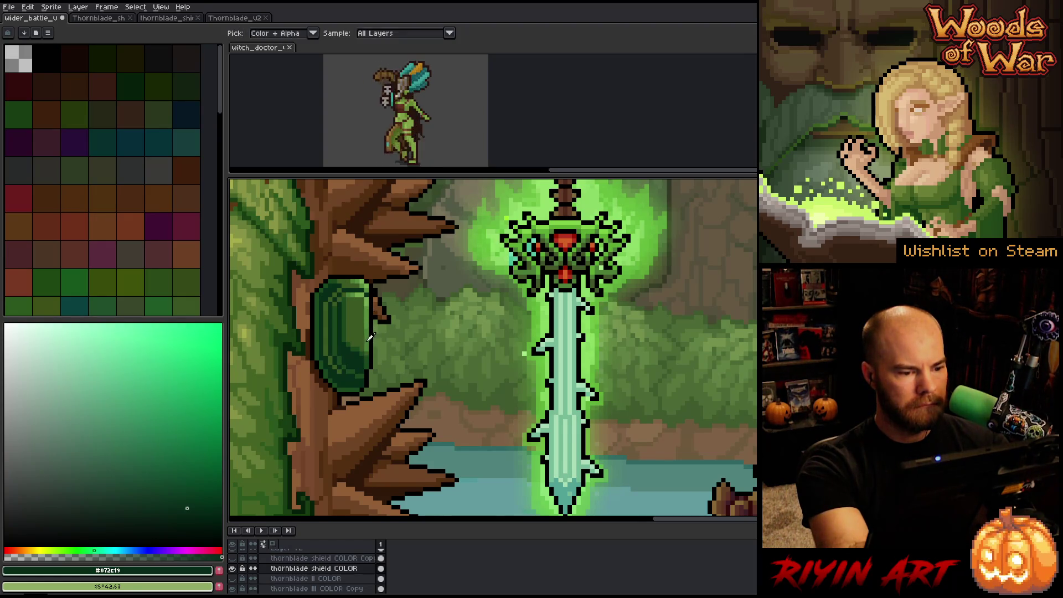
click(370, 339)
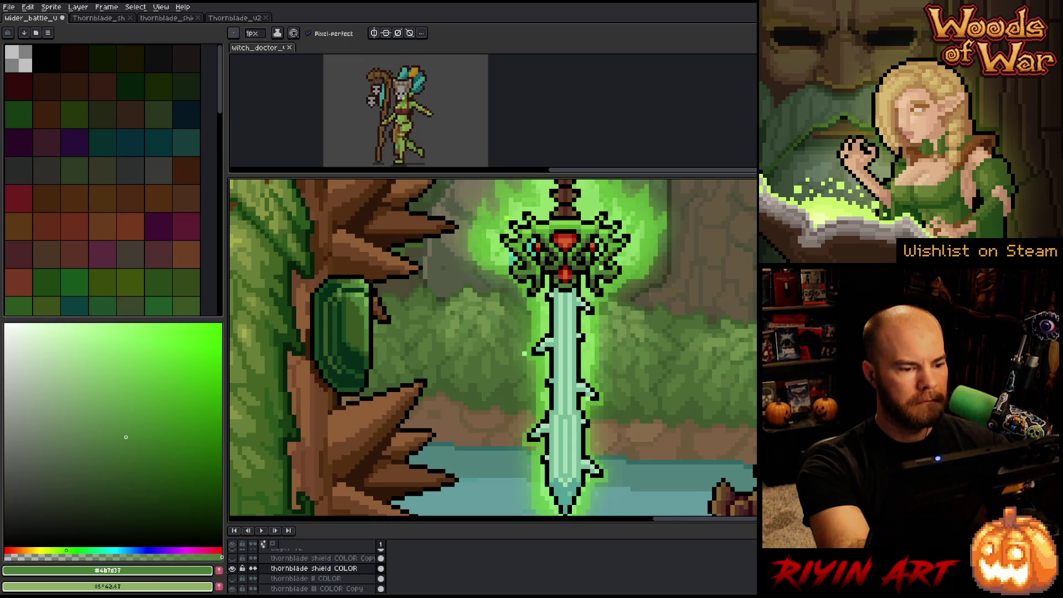
alt+click(339, 333)
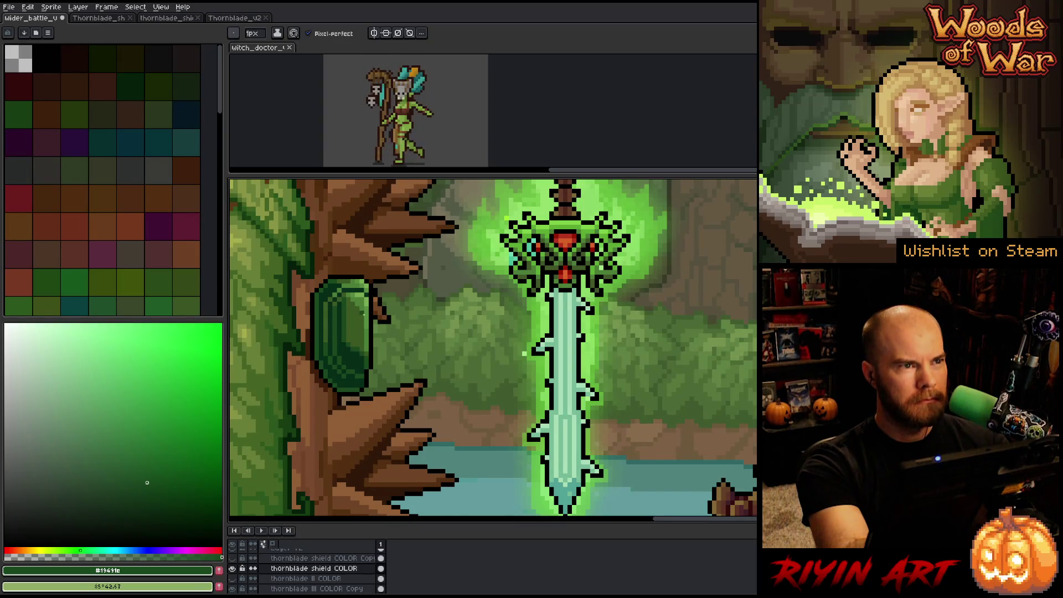
alt+click(354, 378)
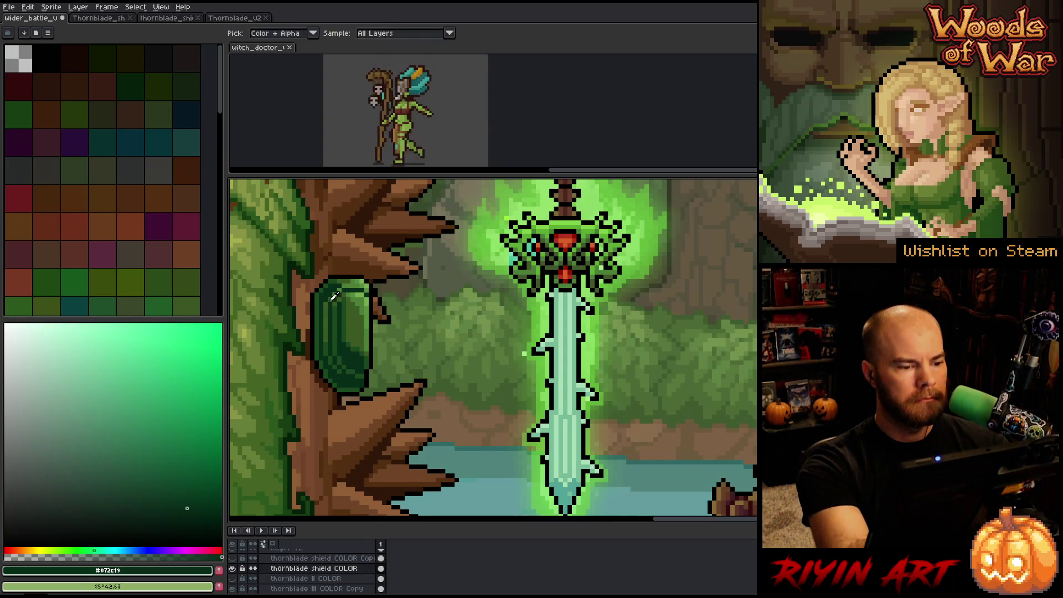
- Paint shield highlights in olive and bright green, and outline pixels in black and dark green
alt+click(411, 299)
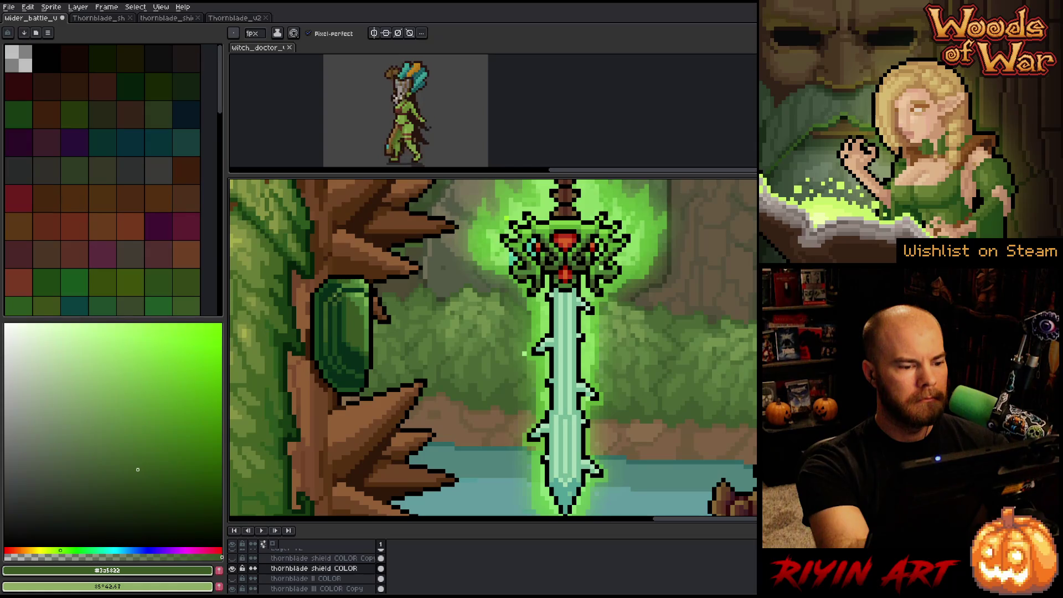
alt+click(366, 281)
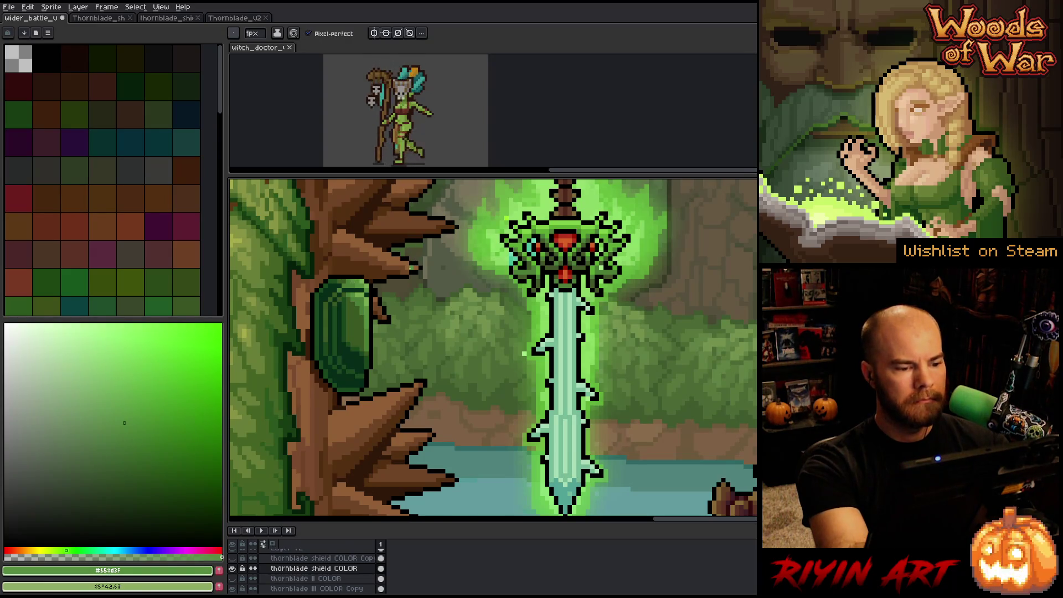
alt+click(367, 279)
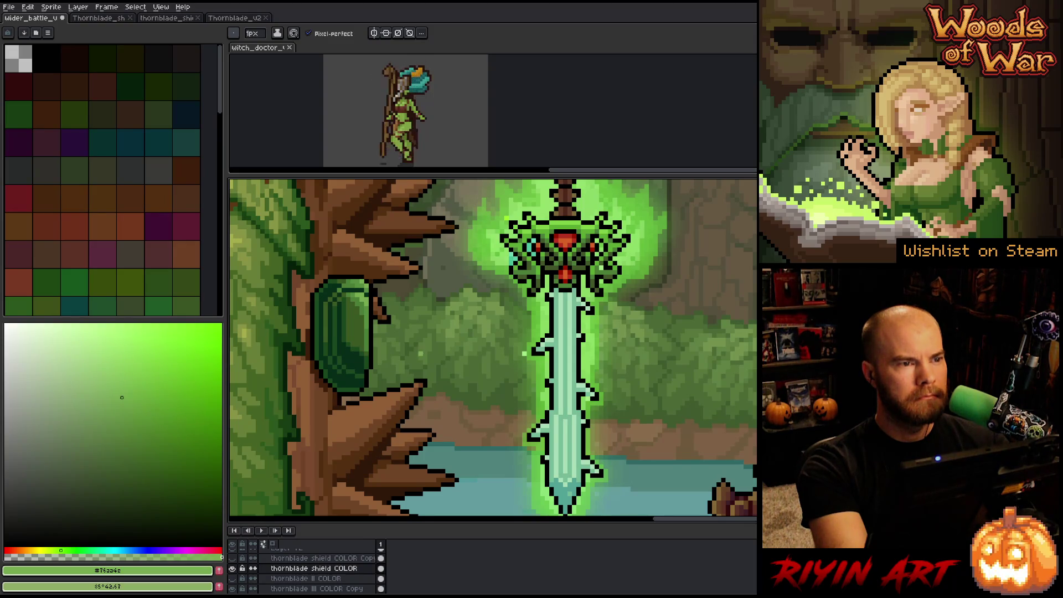
alt+click(332, 354)
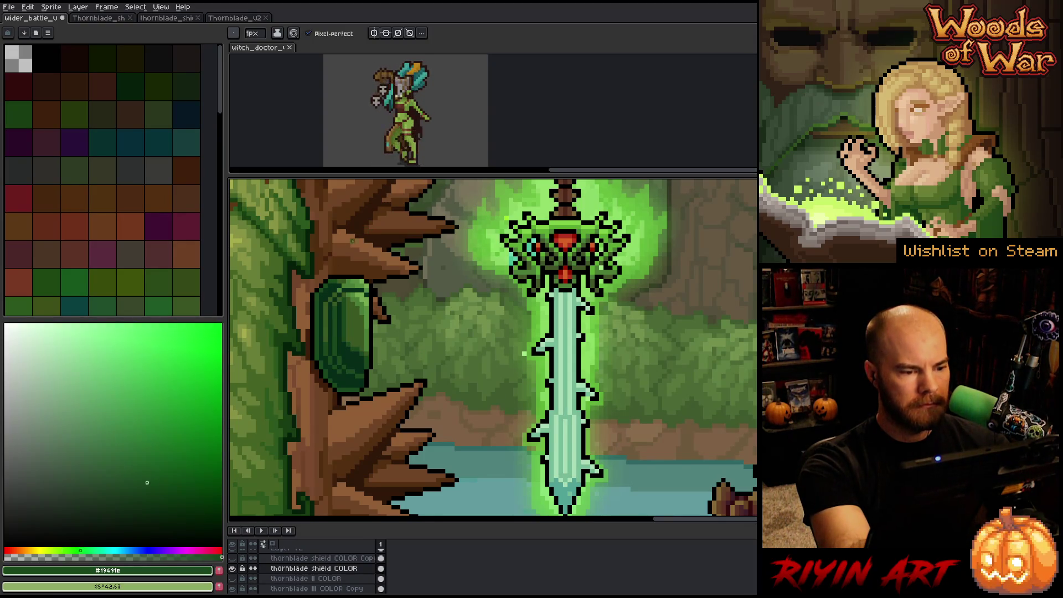
alt+click(315, 291)
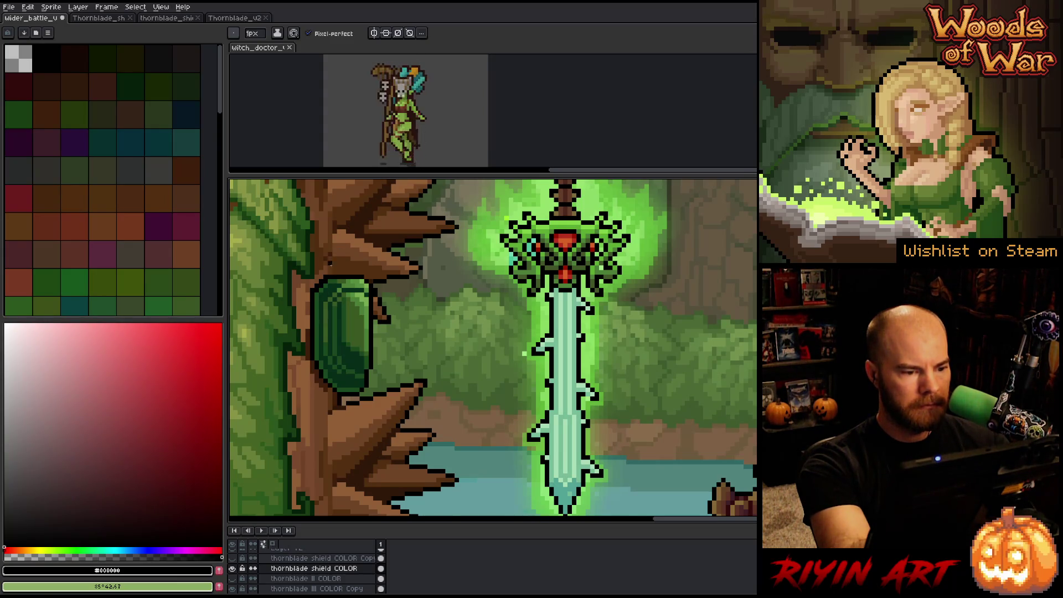
alt+click(322, 285)
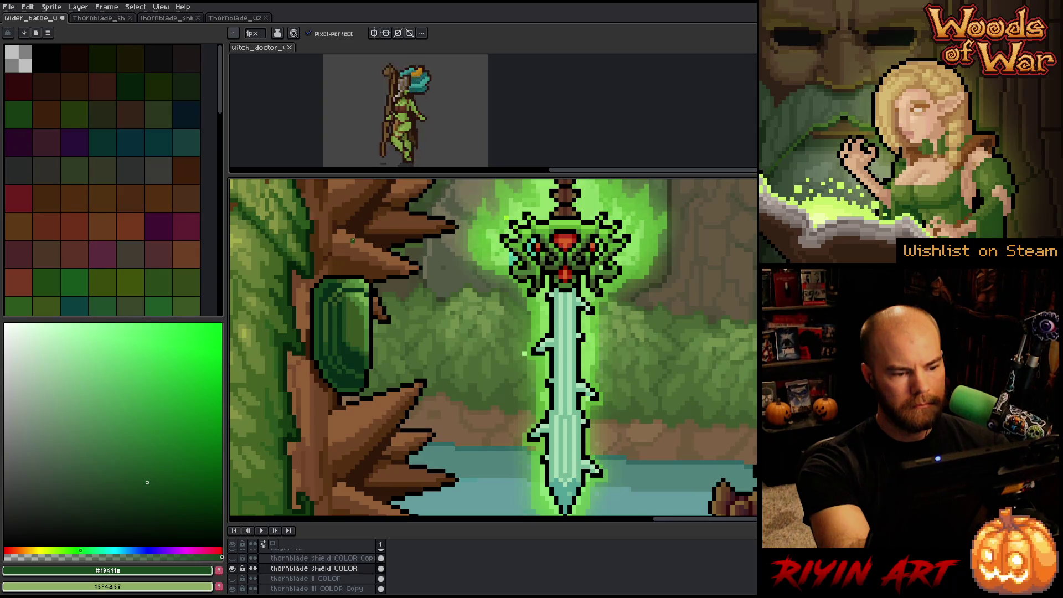
alt+click(323, 289)
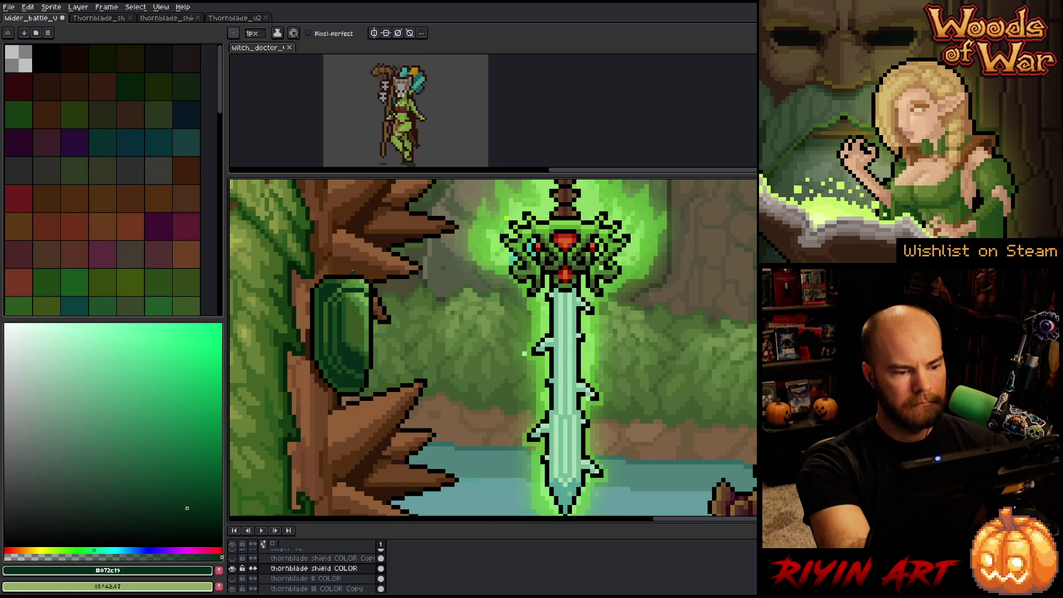
- Rework the shield's shading by alternating its darkest, olive and medium greens
alt+click(329, 300)
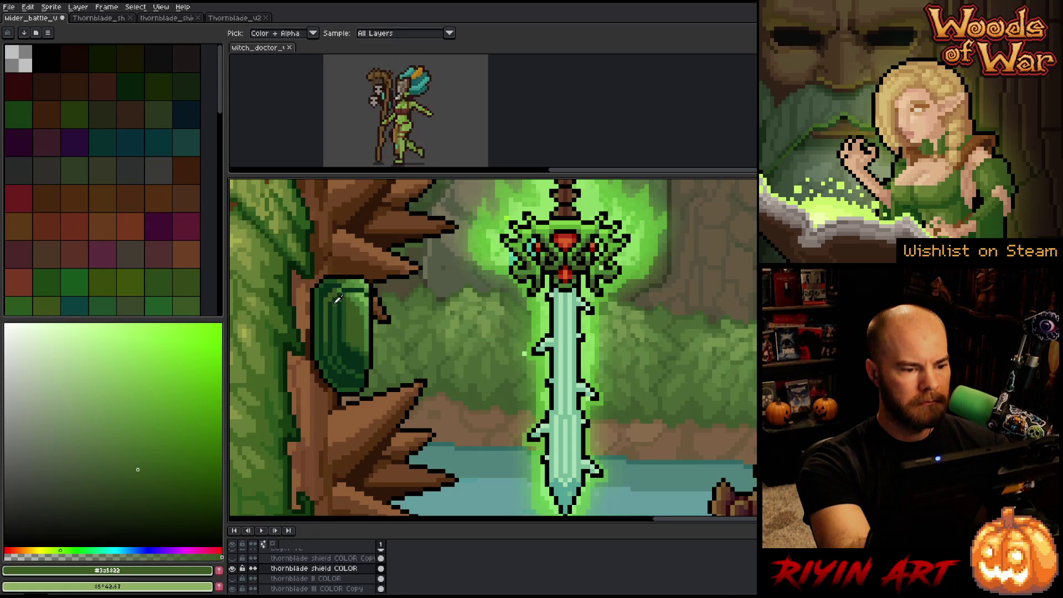
alt+click(334, 295)
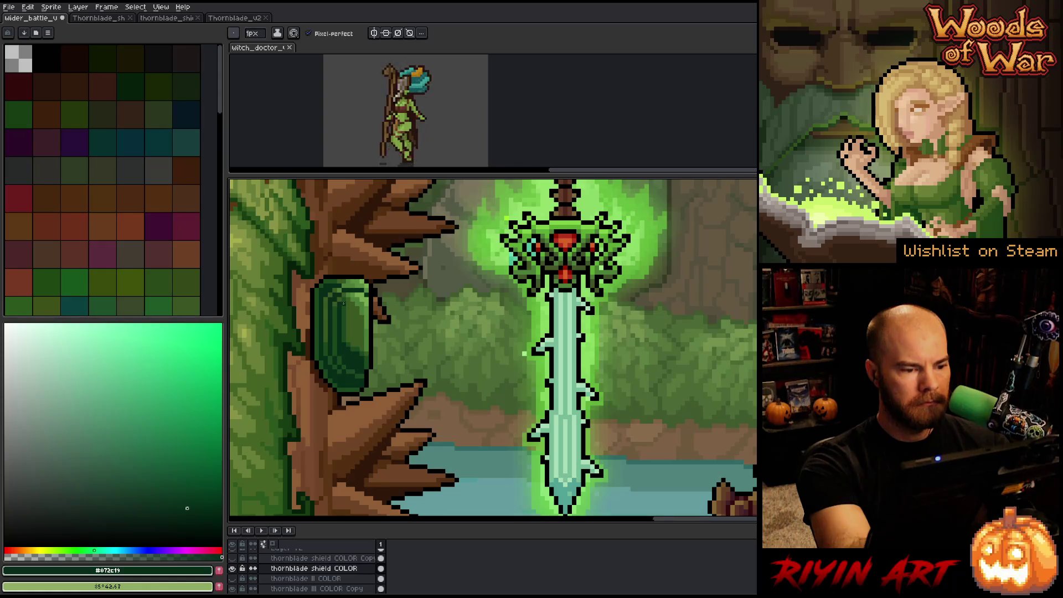
alt+click(344, 284)
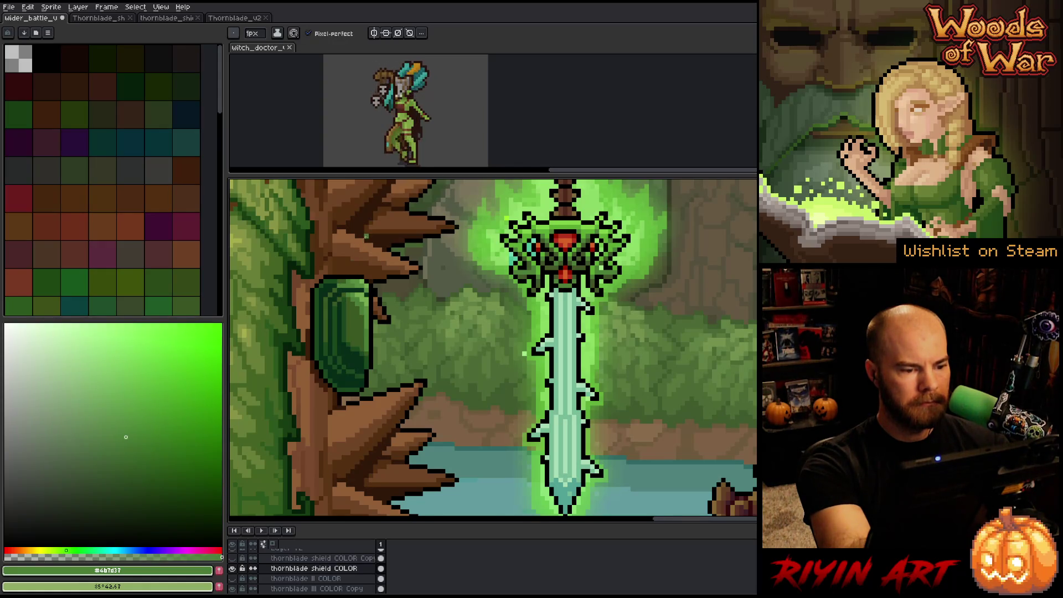
alt+click(343, 279)
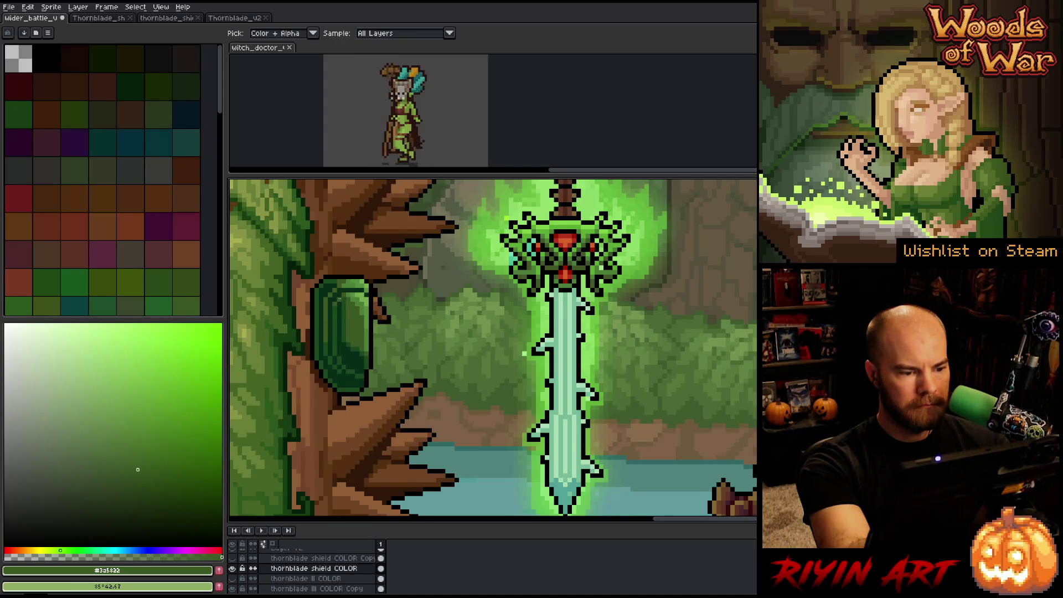
alt+click(344, 300)
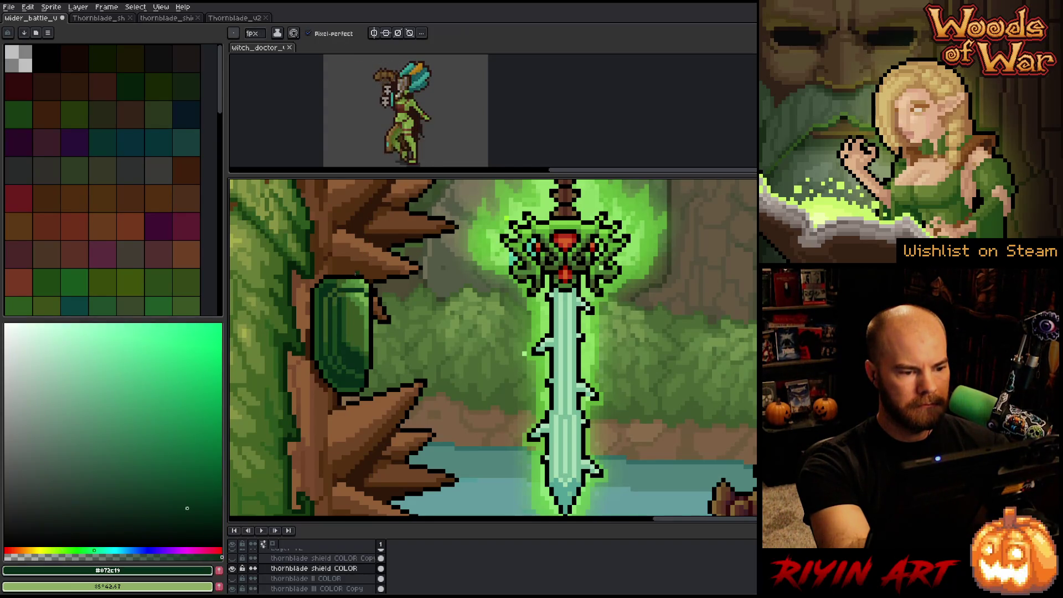
alt+click(352, 289)
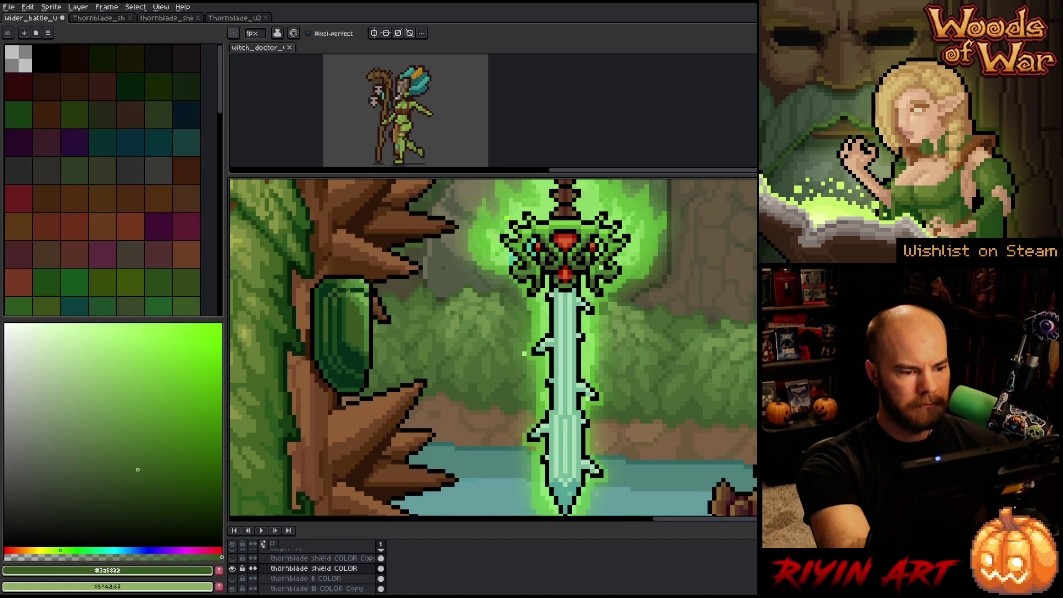
alt+click(350, 290)
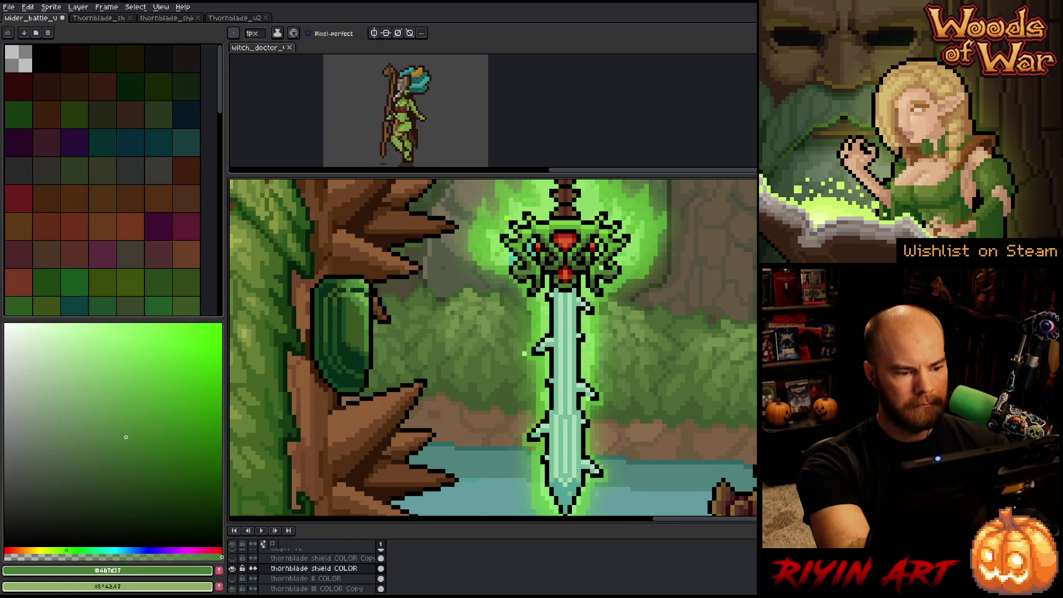
alt+click(339, 322)
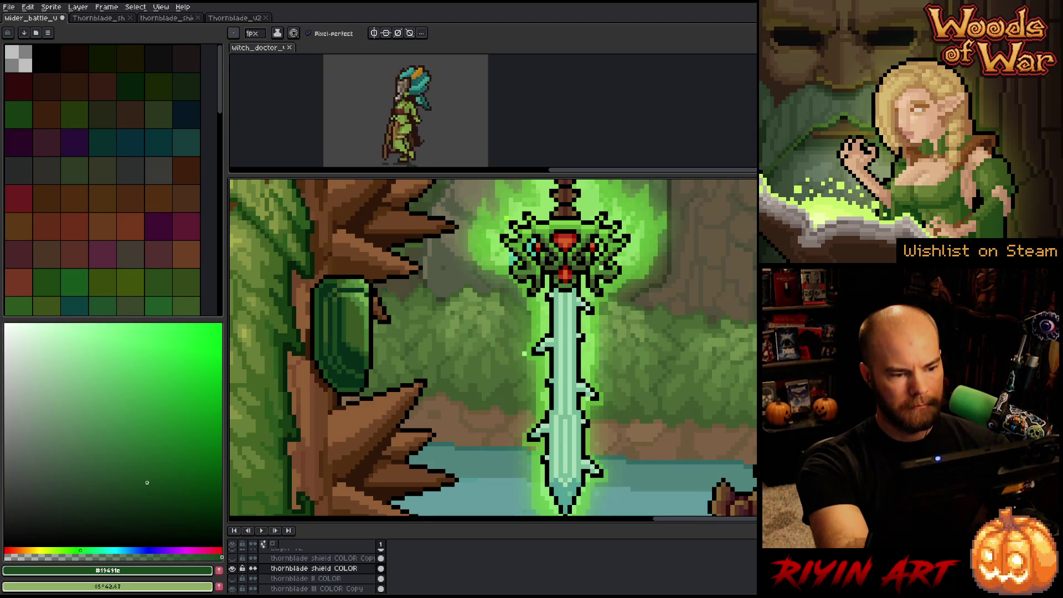
- Lasso the shield's top edge and move it into its new position
key(m)
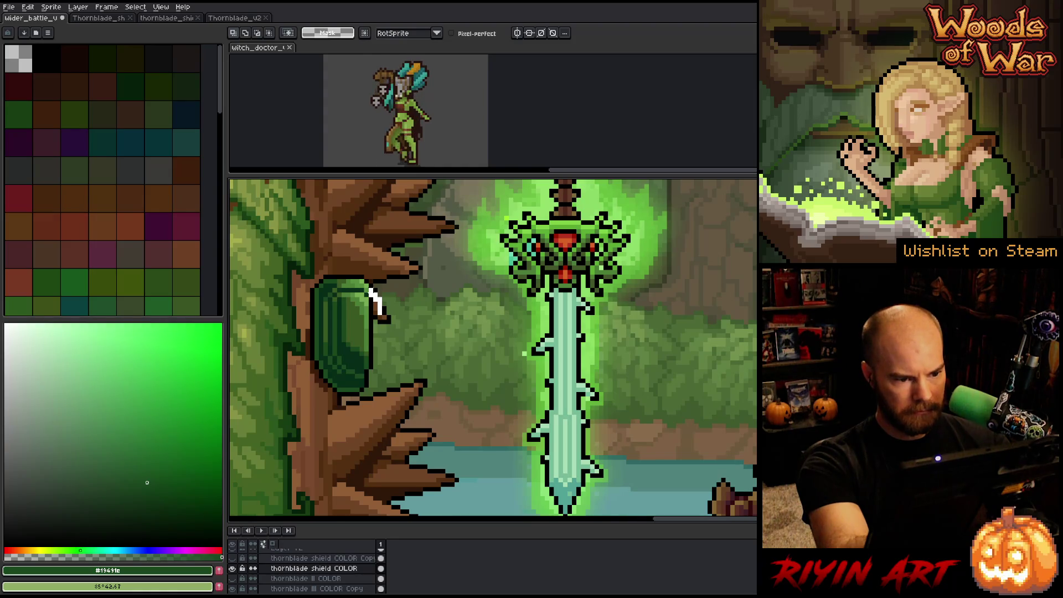
mouse_move(367, 290)
mouse_down()
mouse_move(323, 292)
mouse_move(324, 336)
mouse_move(371, 335)
mouse_move(361, 317)
mouse_up()
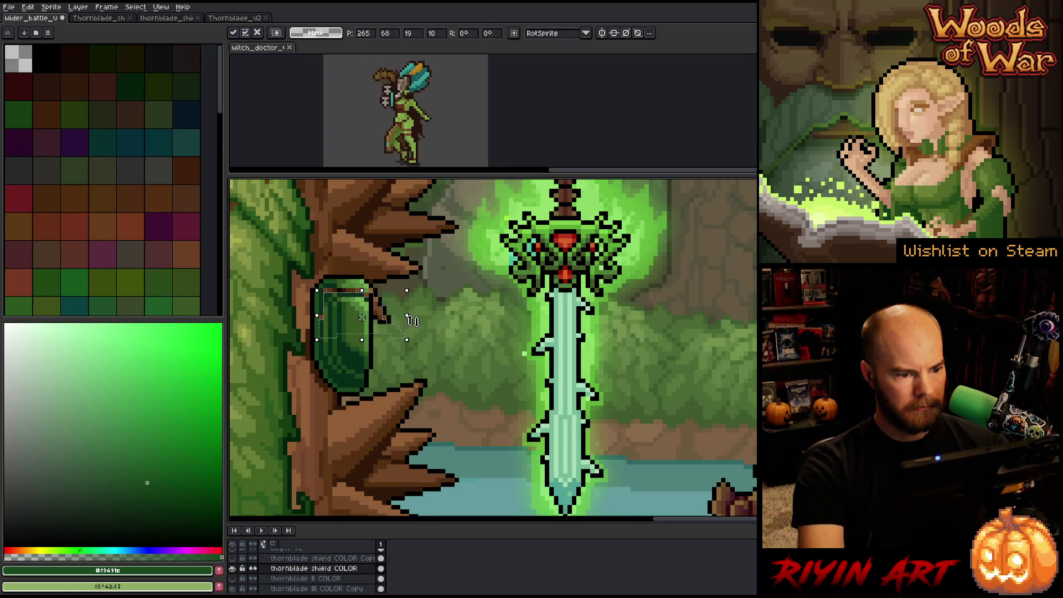
key(b)
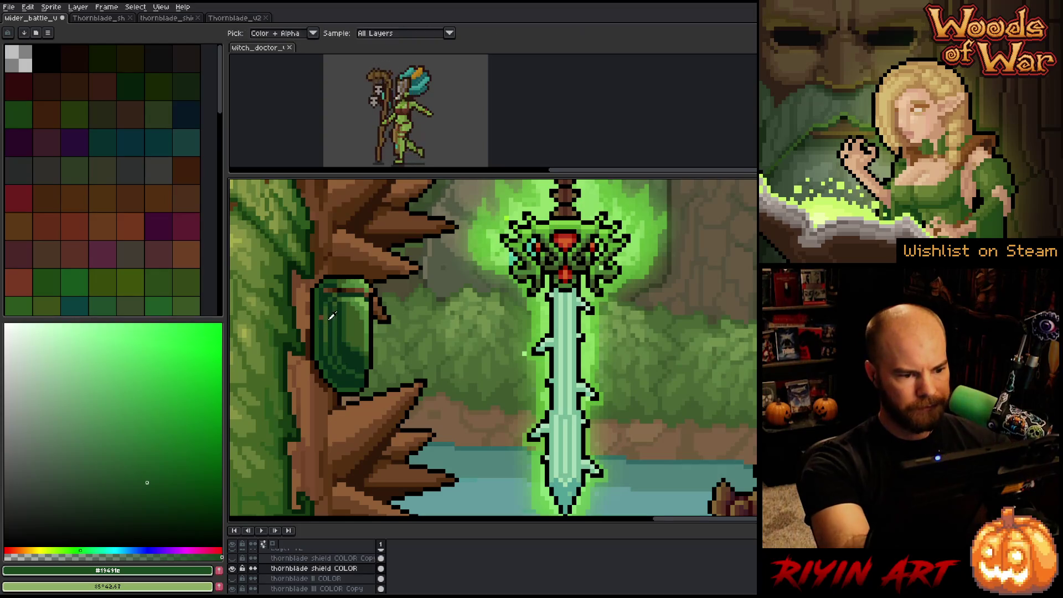
alt+click(321, 317)
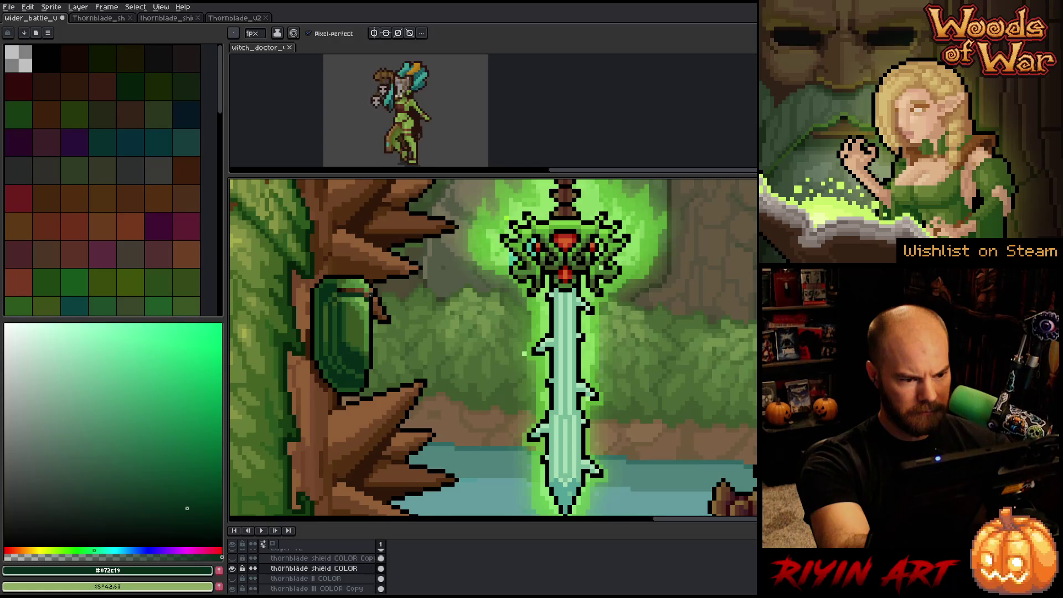
- Pencil darker shading along the shield's lower edge with black, olive and dark greens
key(i)
click(372, 297)
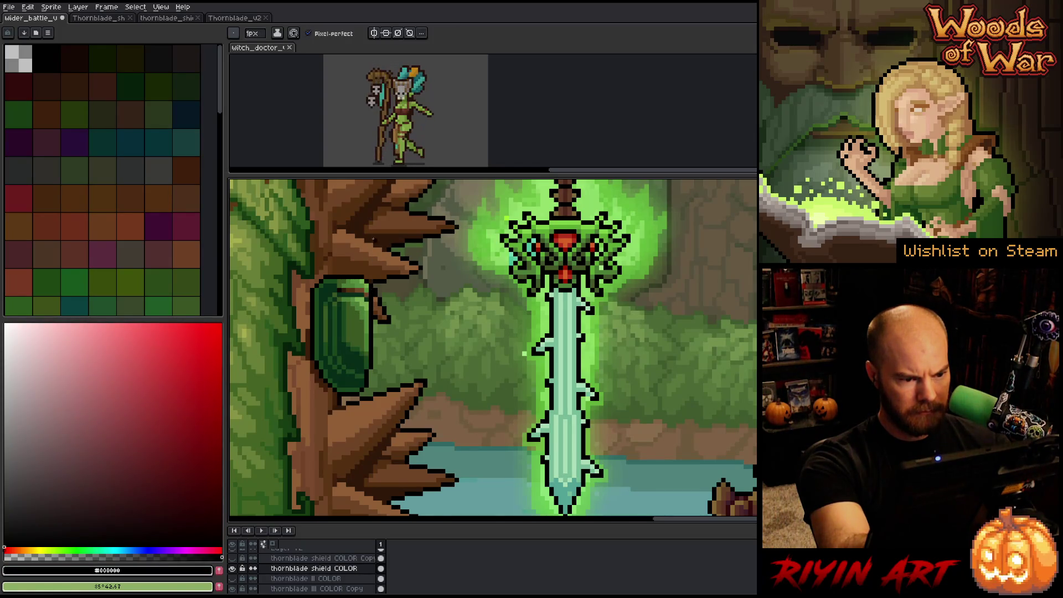
click(342, 283)
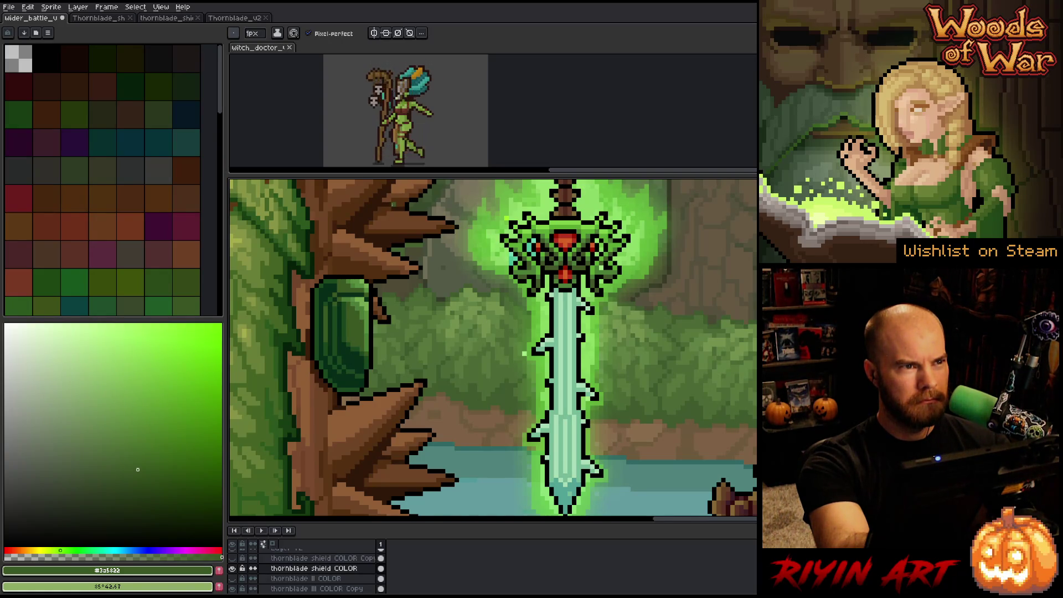
alt+click(363, 372)
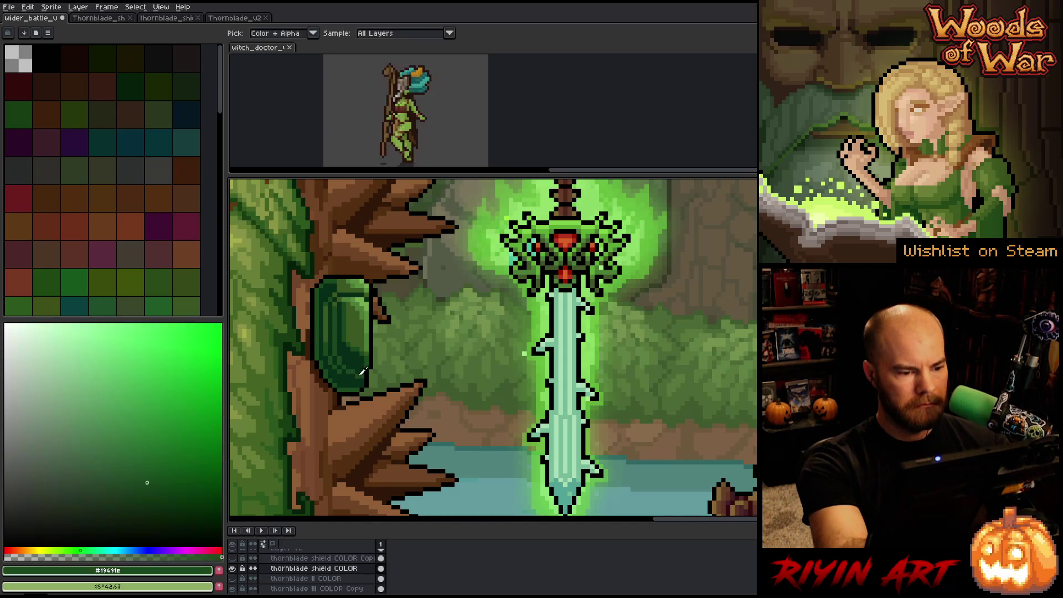
alt+click(360, 376)
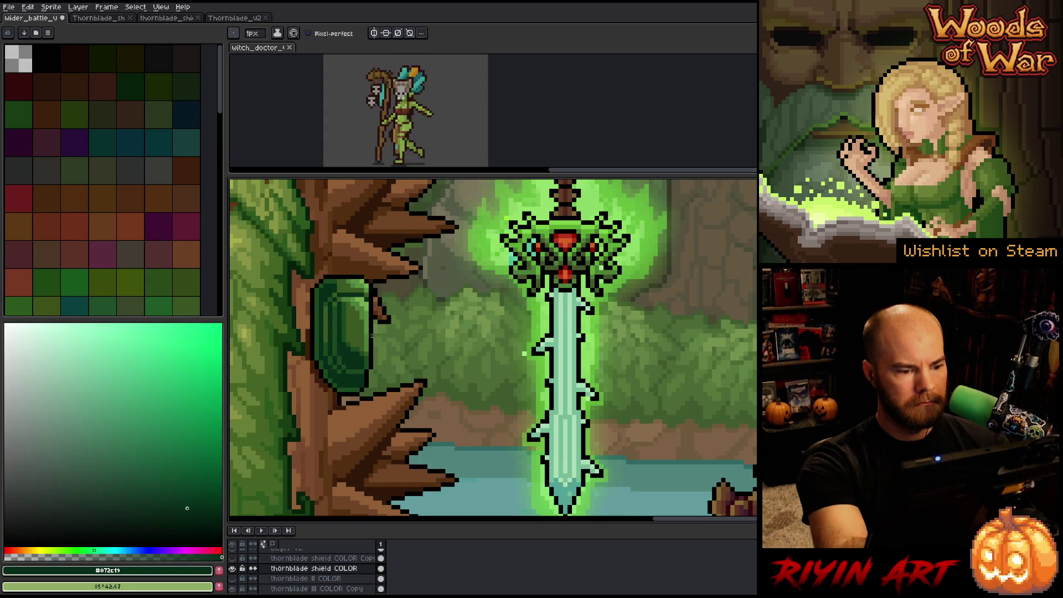
alt+click(361, 387)
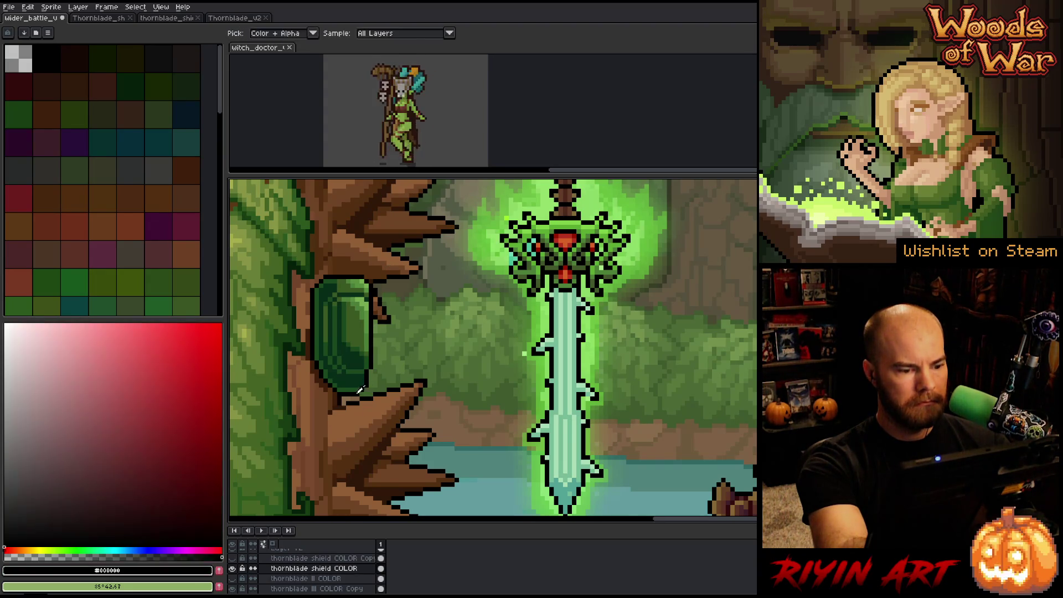
alt+click(361, 389)
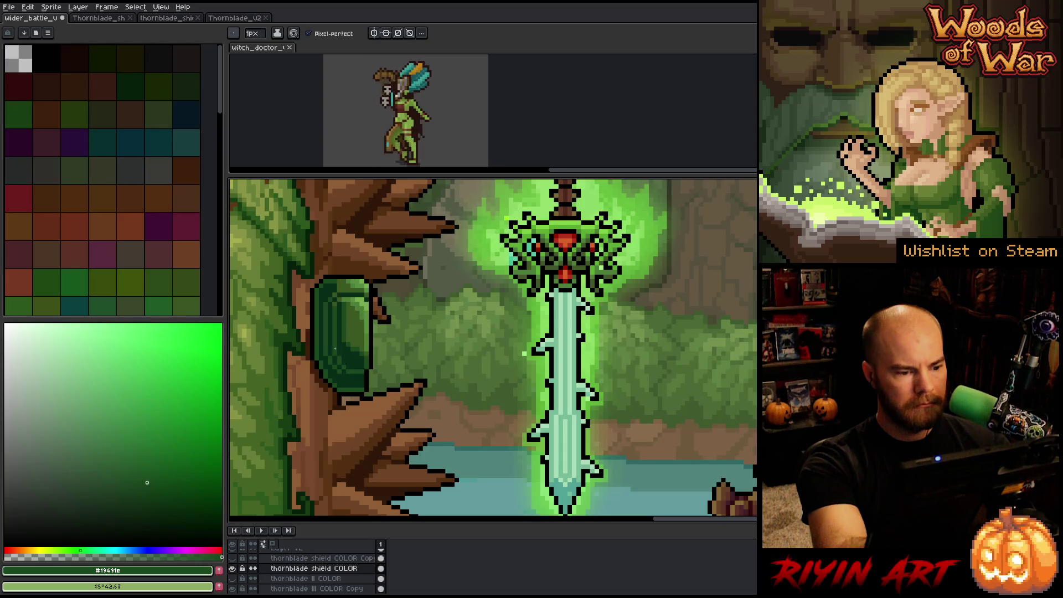
- Sample a darker shield green and nudge it slightly darker, duller and hue-shifted
key(alt)
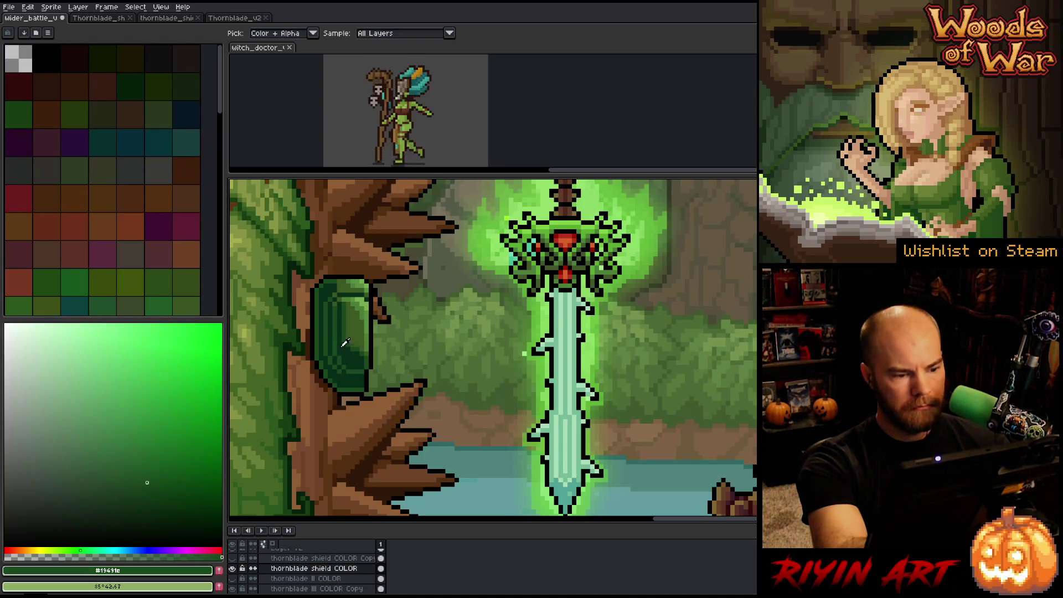
click(351, 355)
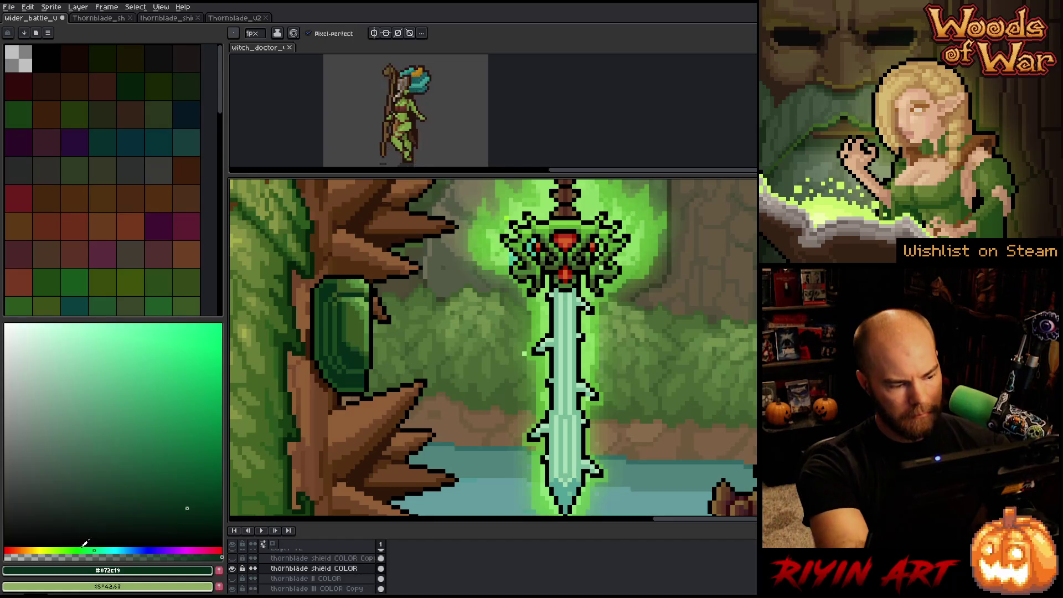
click(176, 497)
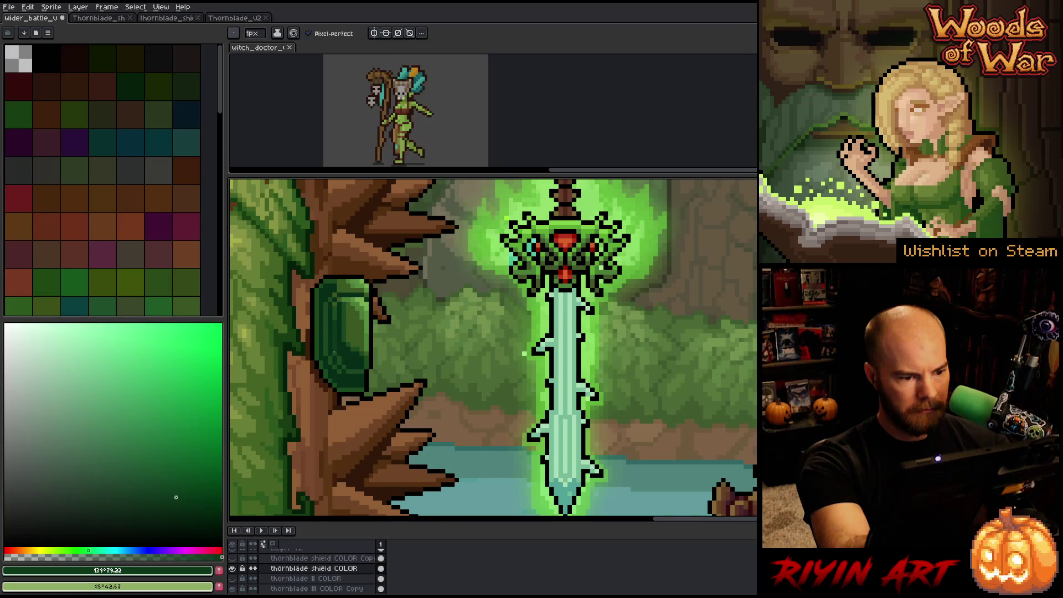
click(167, 490)
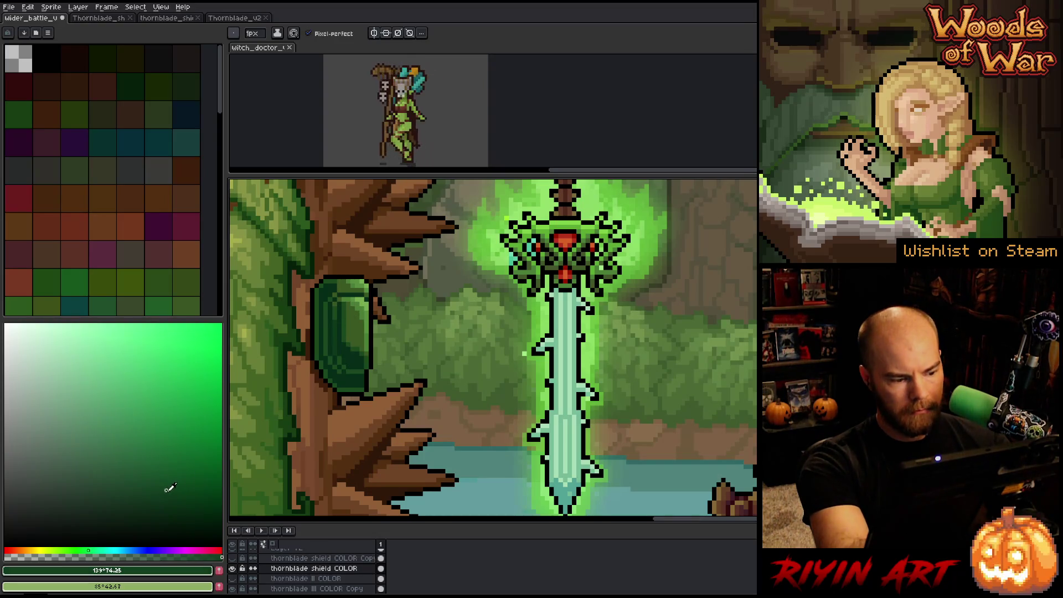
click(86, 551)
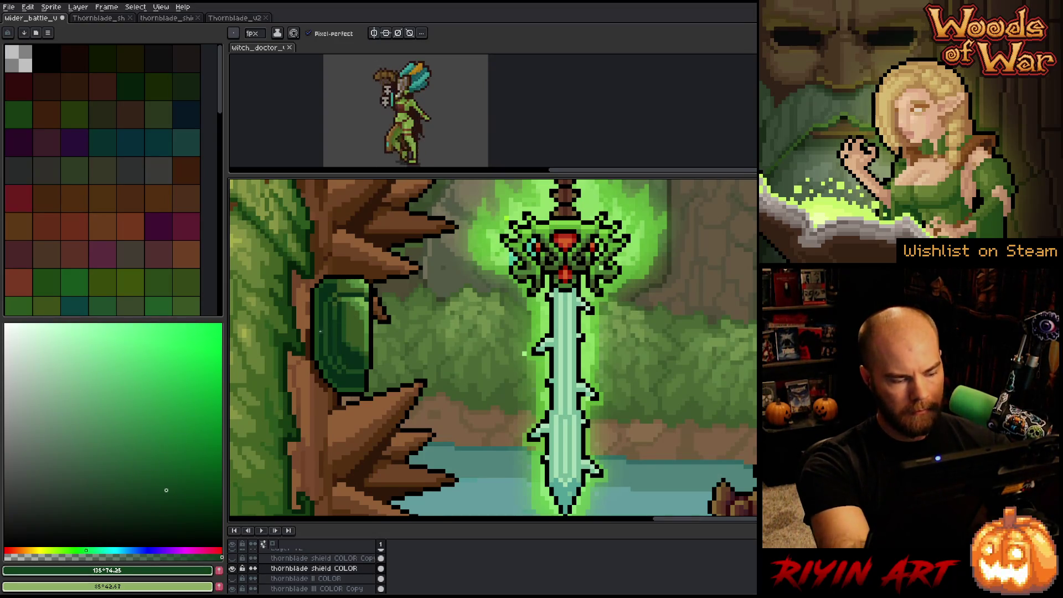
- Touch up the shield's shading with pencil and bucket fill, slightly brightening the green
key(g)
key(b)
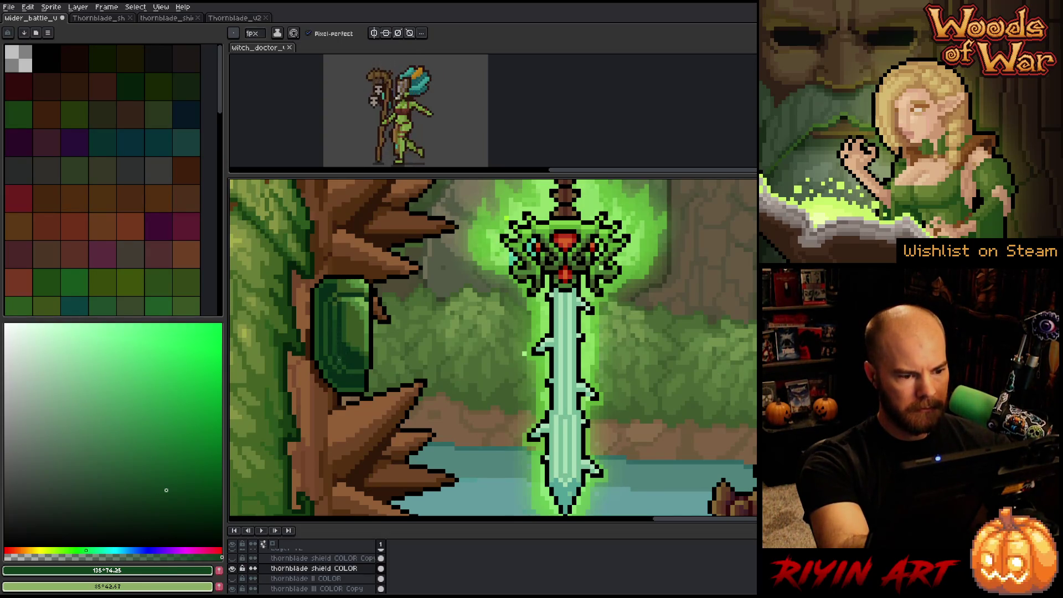
alt+click(334, 338)
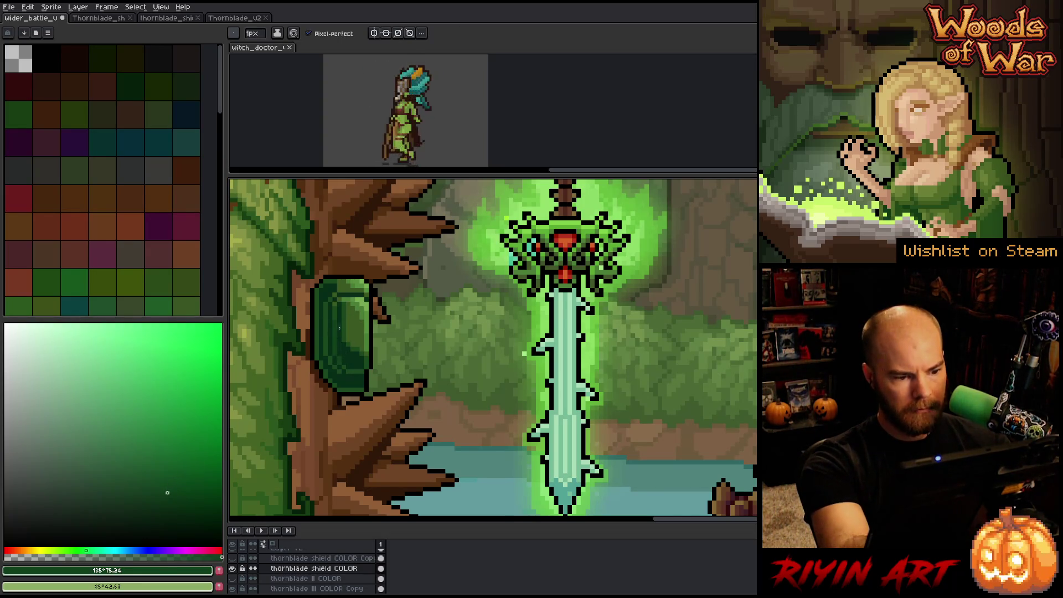
key(g)
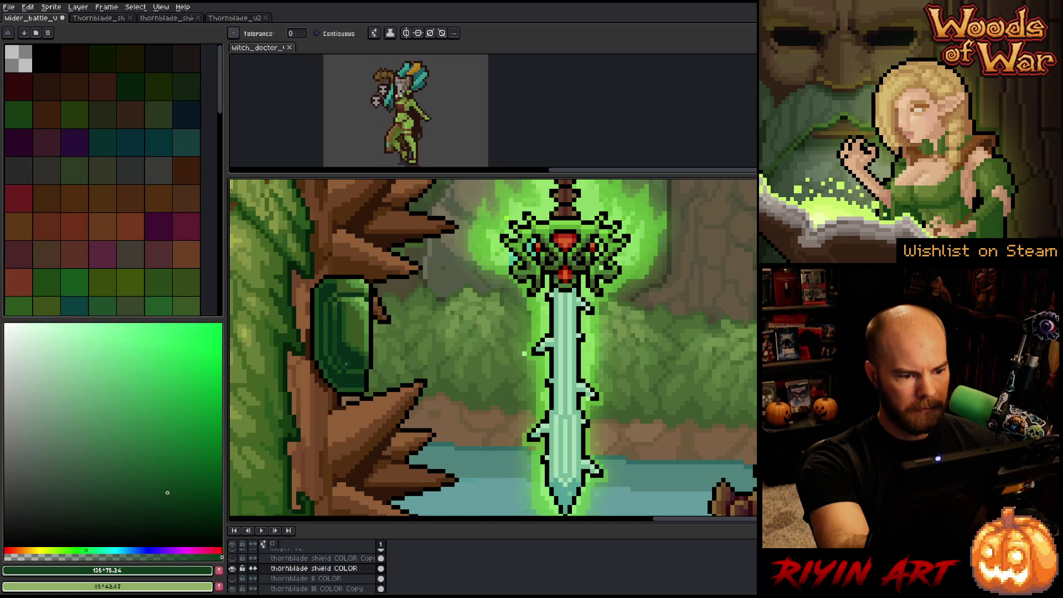
key(b)
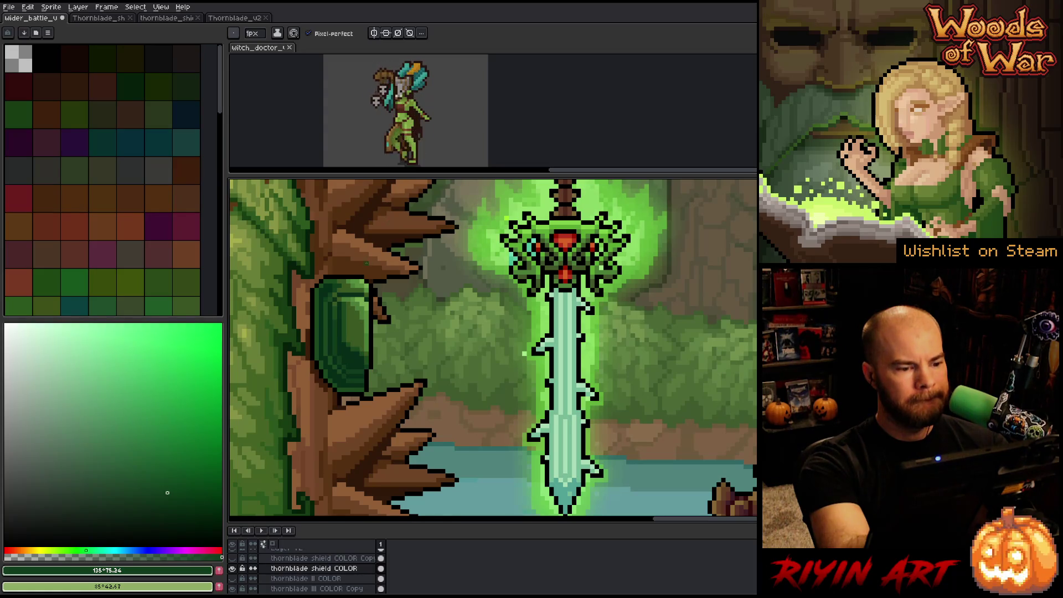
- Paint the shield's shading with mid and dark greens, alternating darkest and slightly lighter shades
alt+click(365, 263)
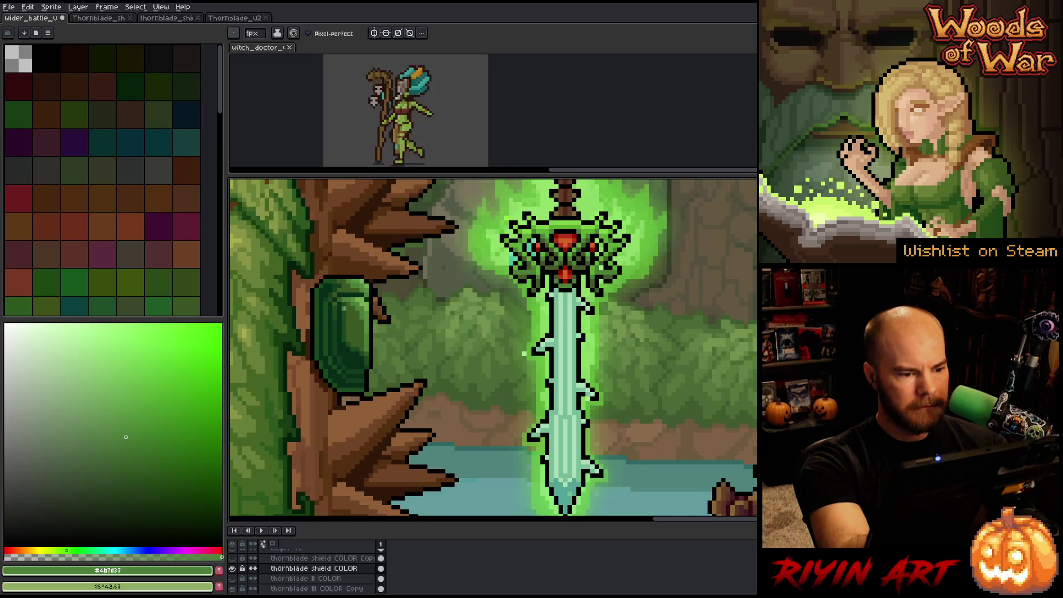
alt+click(367, 291)
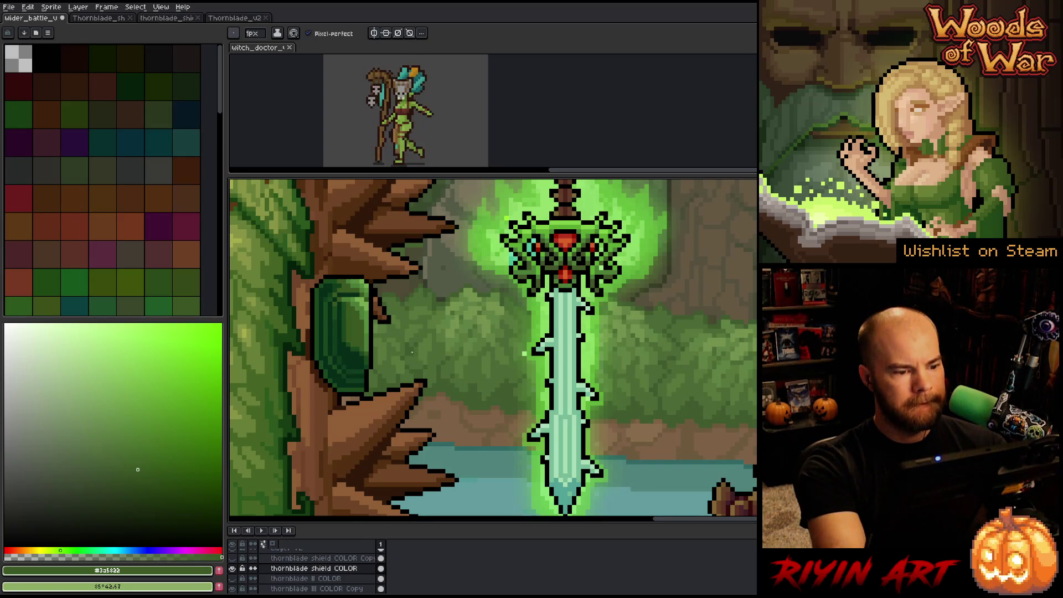
key(alt)
alt+click(357, 343)
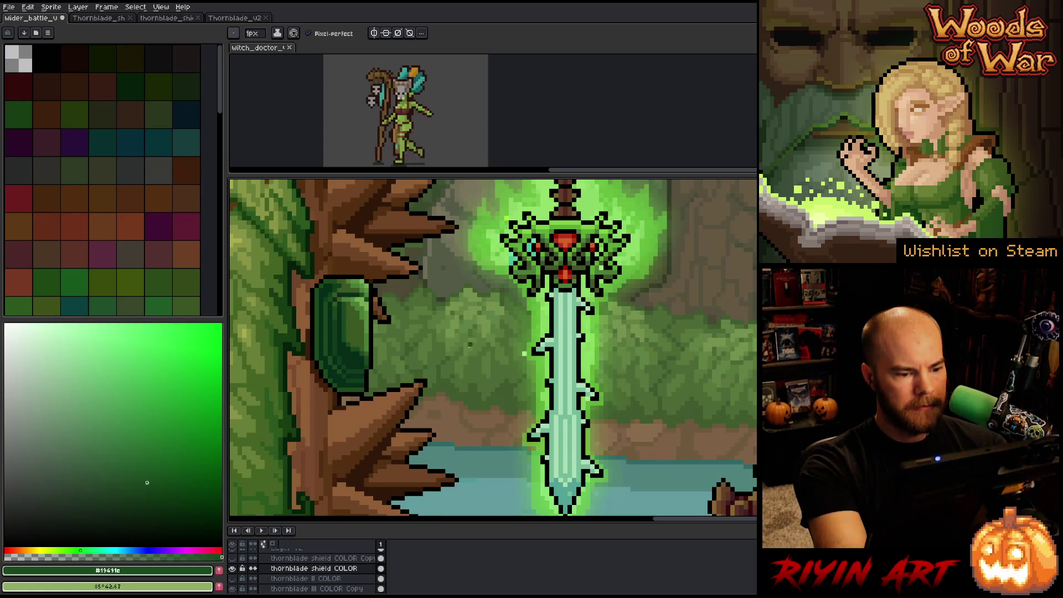
alt+click(366, 377)
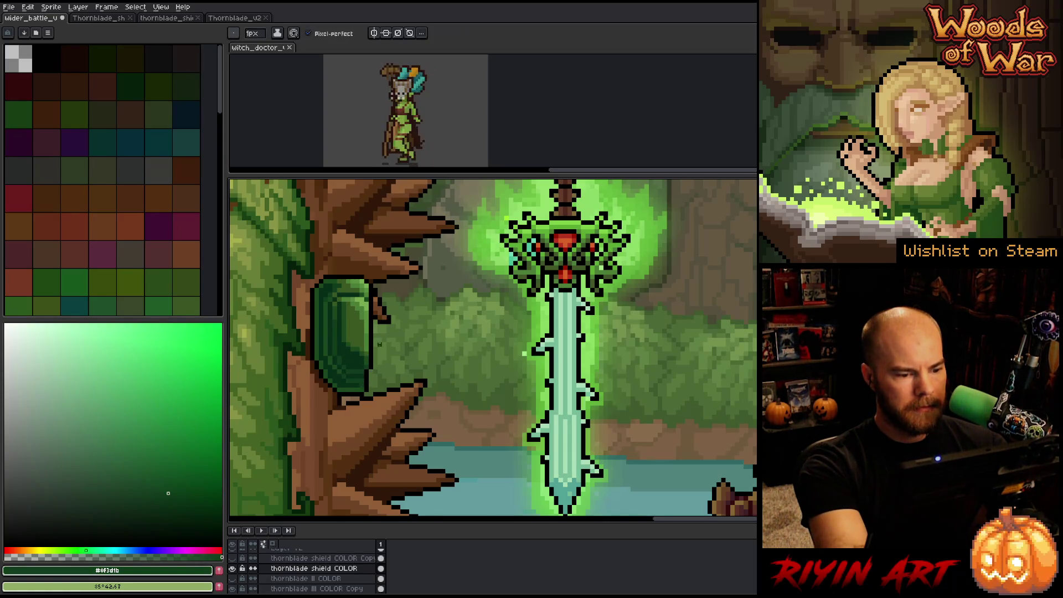
alt+click(344, 367)
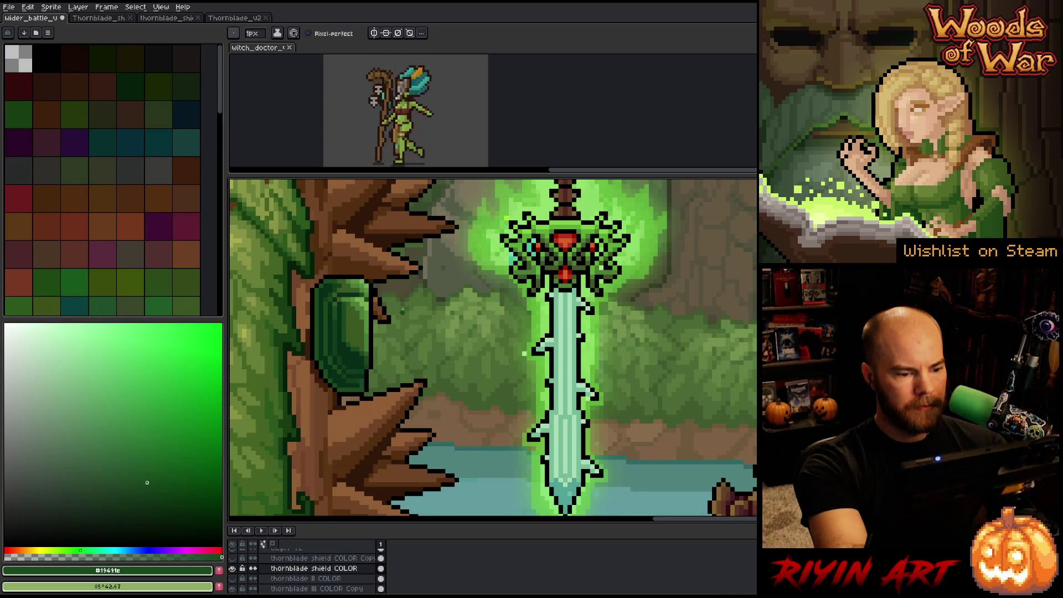
alt+click(361, 377)
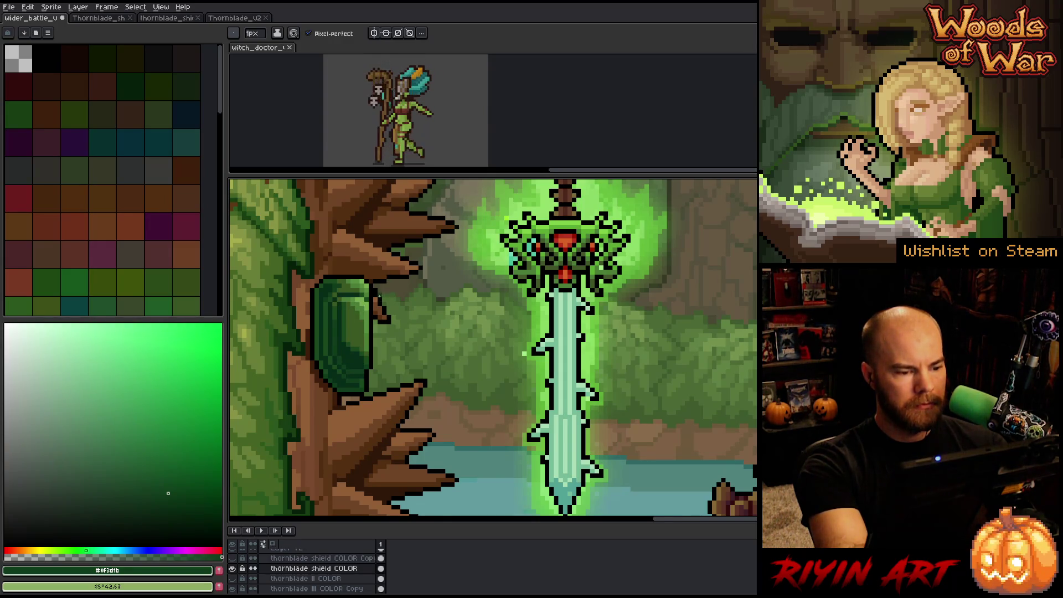
- Fill dark areas and edge the shield with black and very dark teal-green #072c19
key(g)
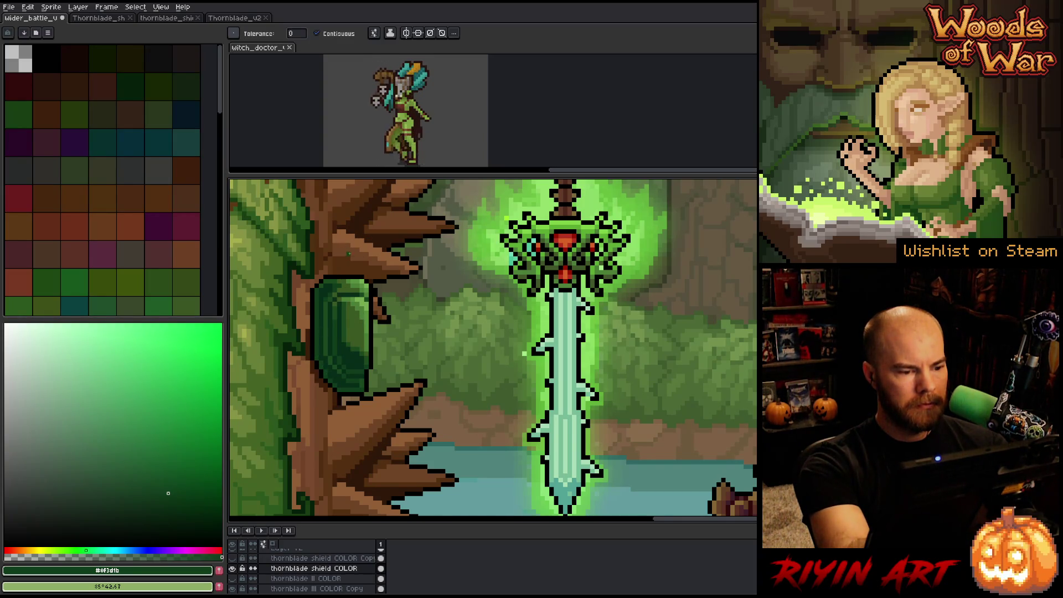
key(b)
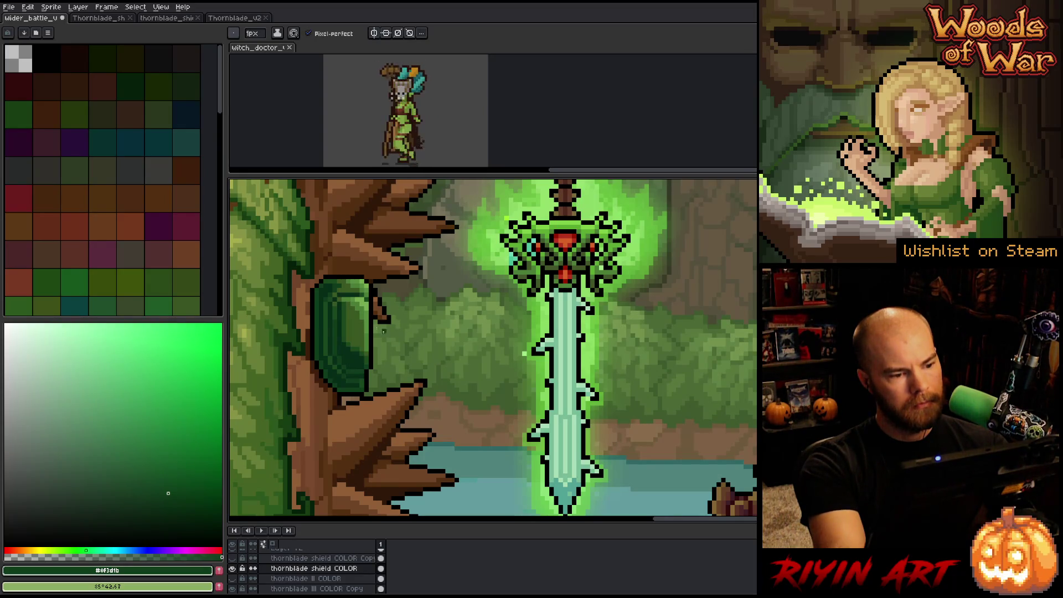
alt+click(321, 276)
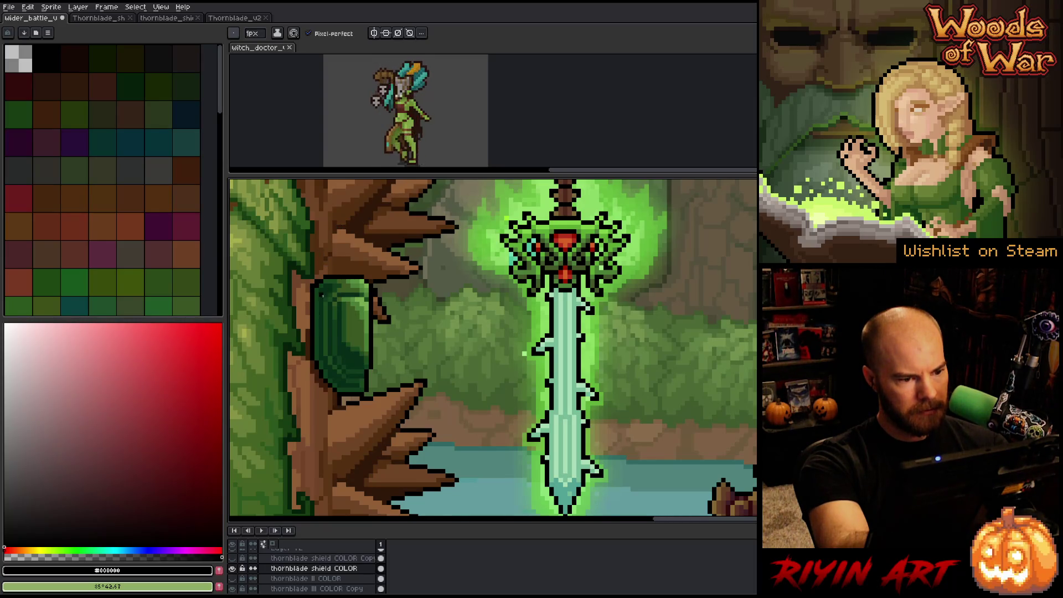
alt+click(326, 282)
- Clean up the shield's left edge and fix its outline in black and very dark green
alt+click(329, 284)
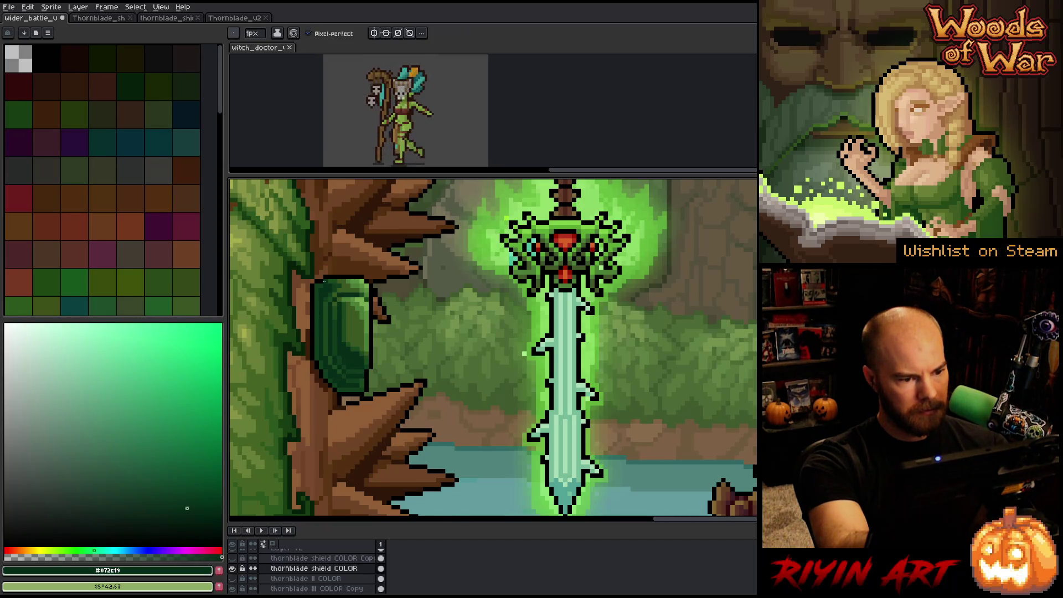
key(q)
mouse_move(306, 289)
mouse_down()
mouse_move(343, 397)
mouse_move(282, 393)
mouse_move(285, 348)
mouse_up()
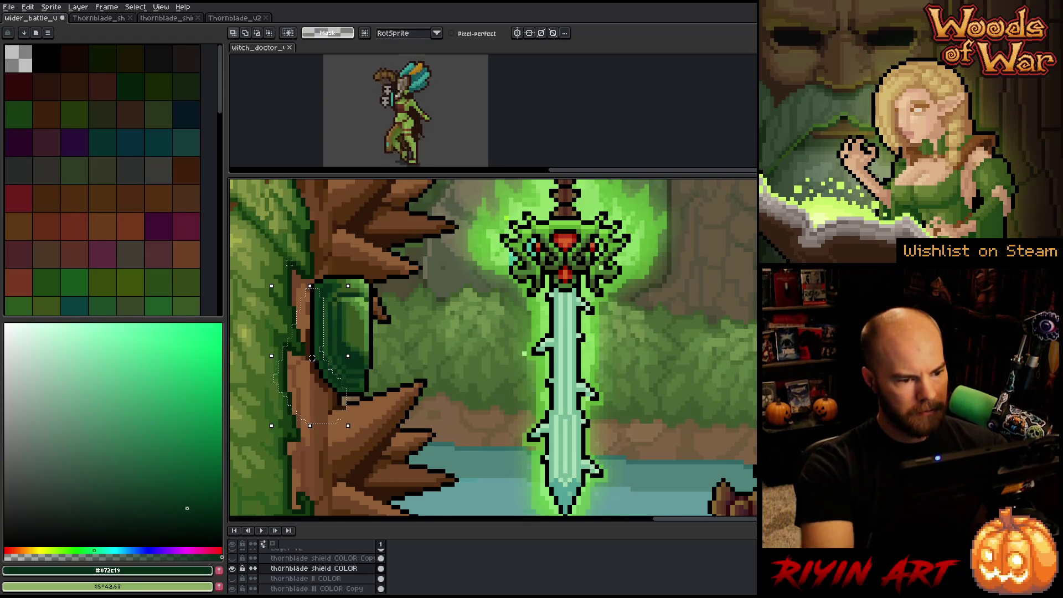
key(ctrl+d)
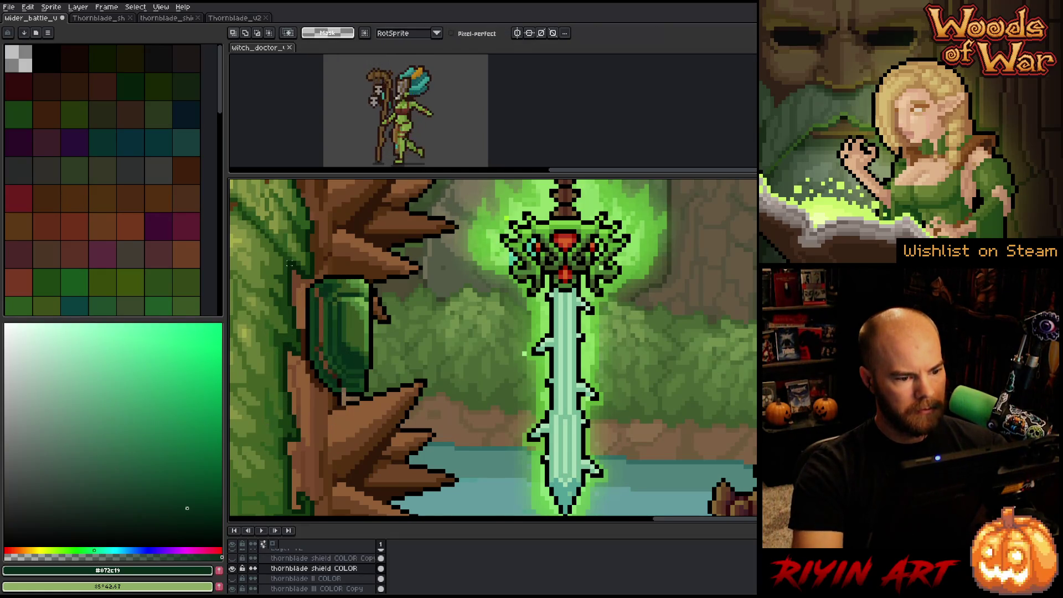
key(b)
alt+click(344, 391)
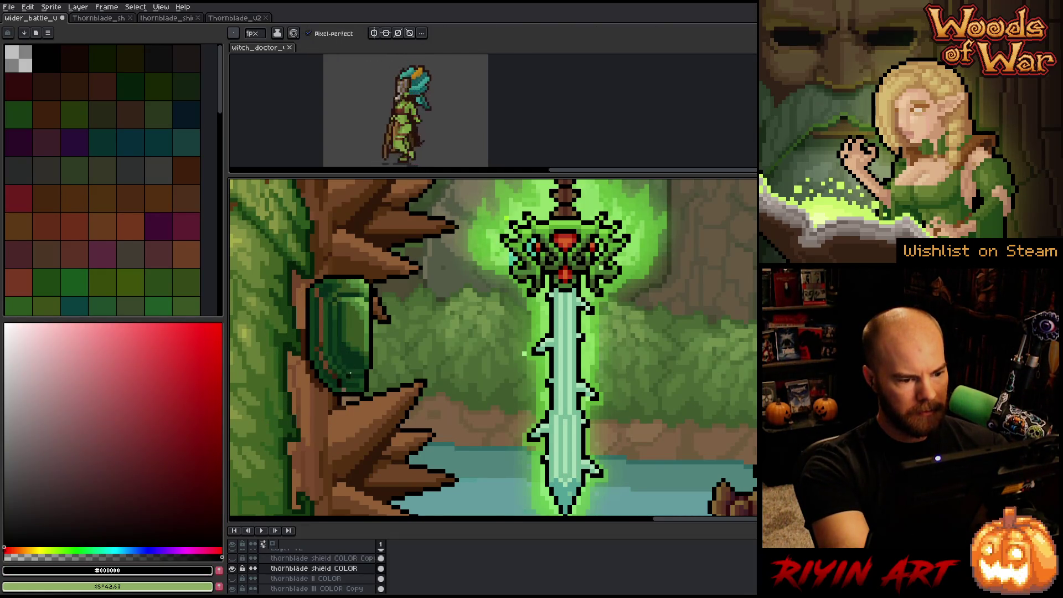
alt+click(339, 384)
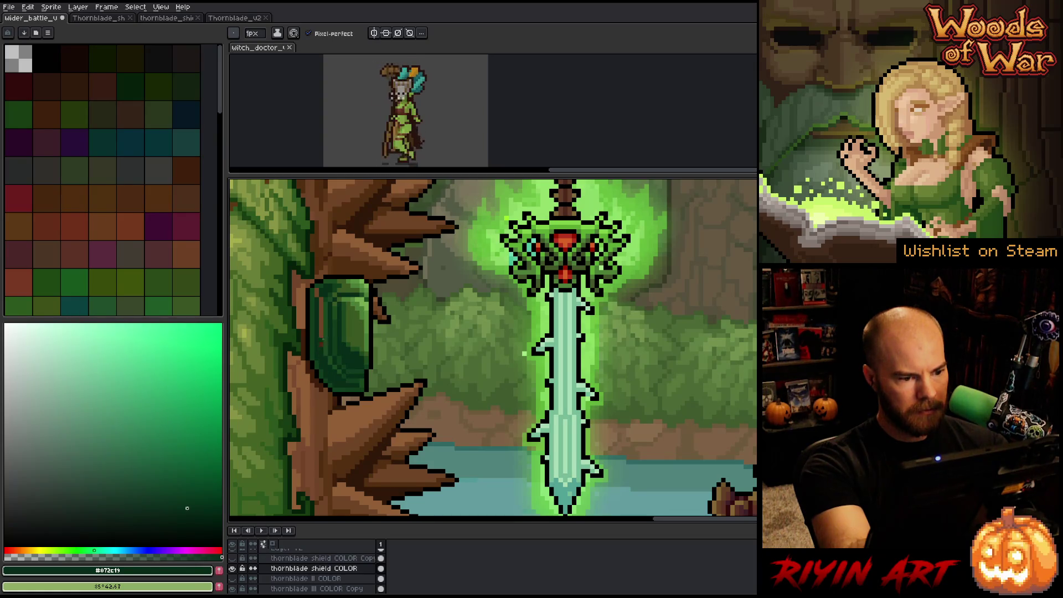
- Fill the remaining areas and solo the shield layer to view it alone
key(g)
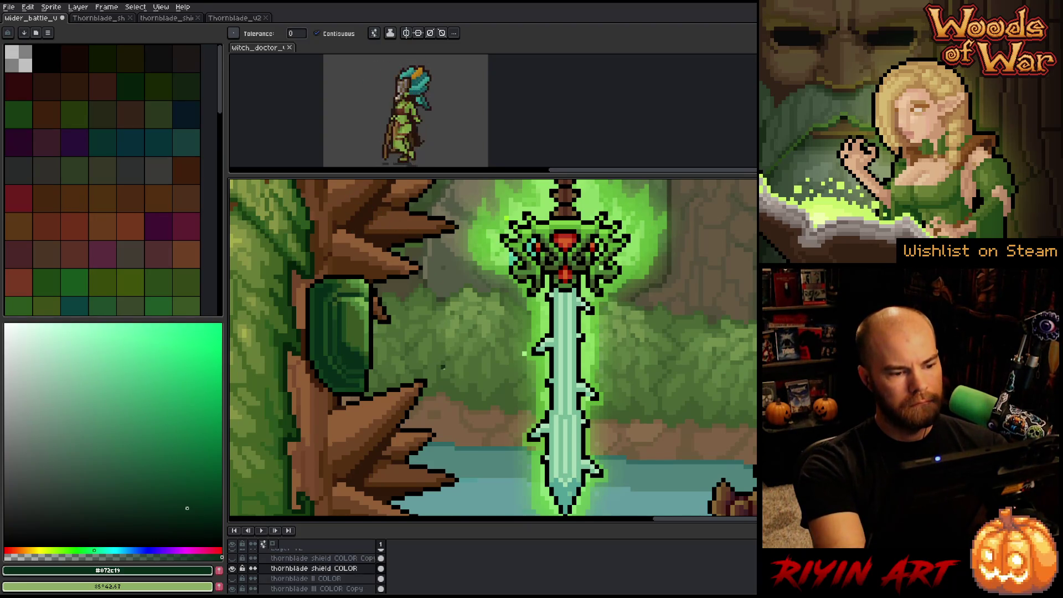
key(i)
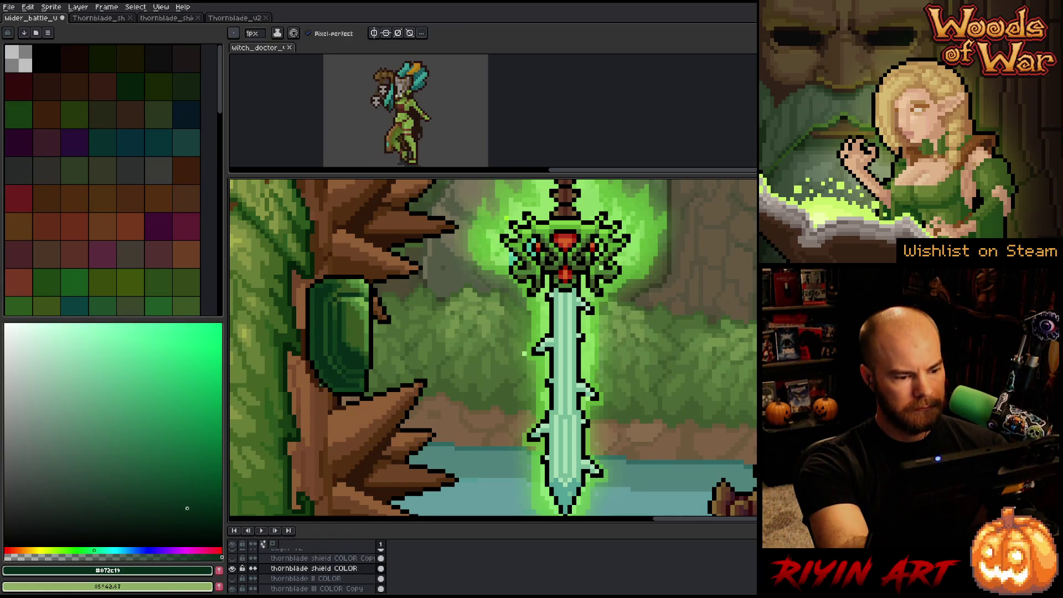
alt+click(232, 568)
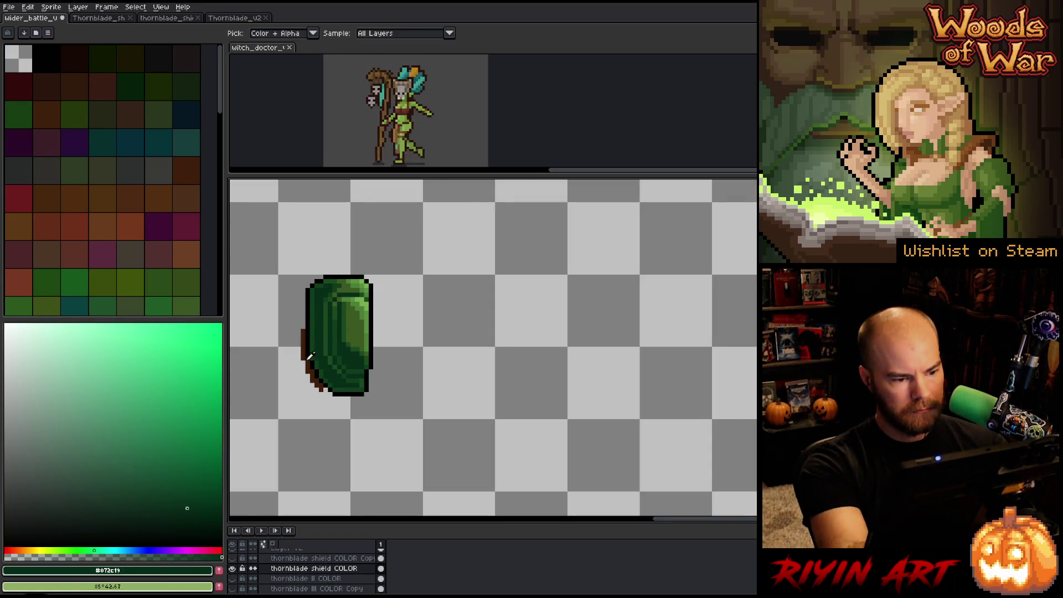
- Show all scene layers, pick the dark trunk brown, and zoom out to check the whole scene
click(316, 375)
key(b)
alt+click(232, 568)
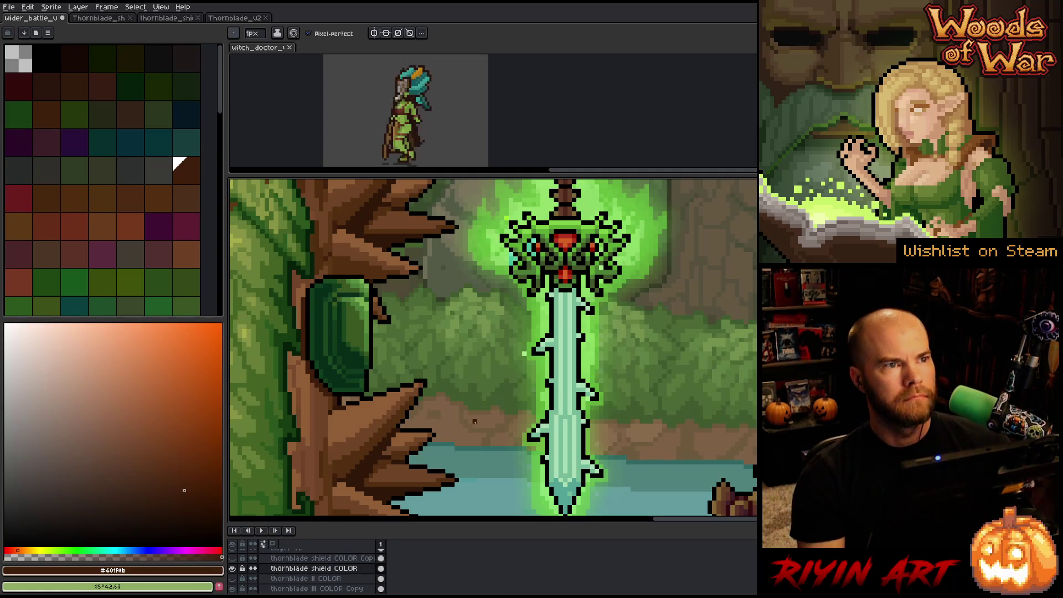
scroll(327, 316, down, 3)
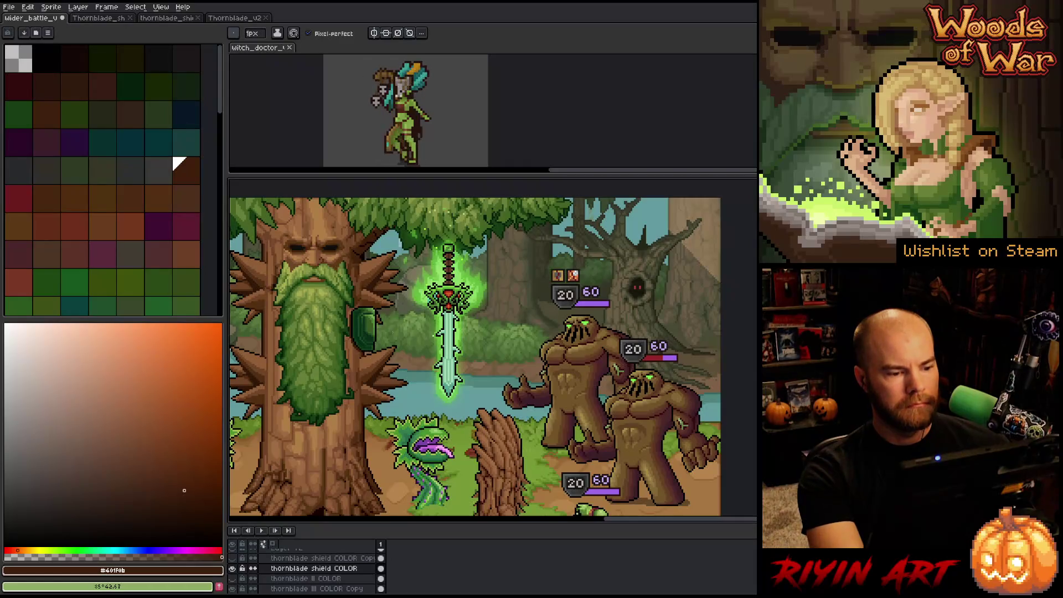
scroll(380, 349, up, 4)
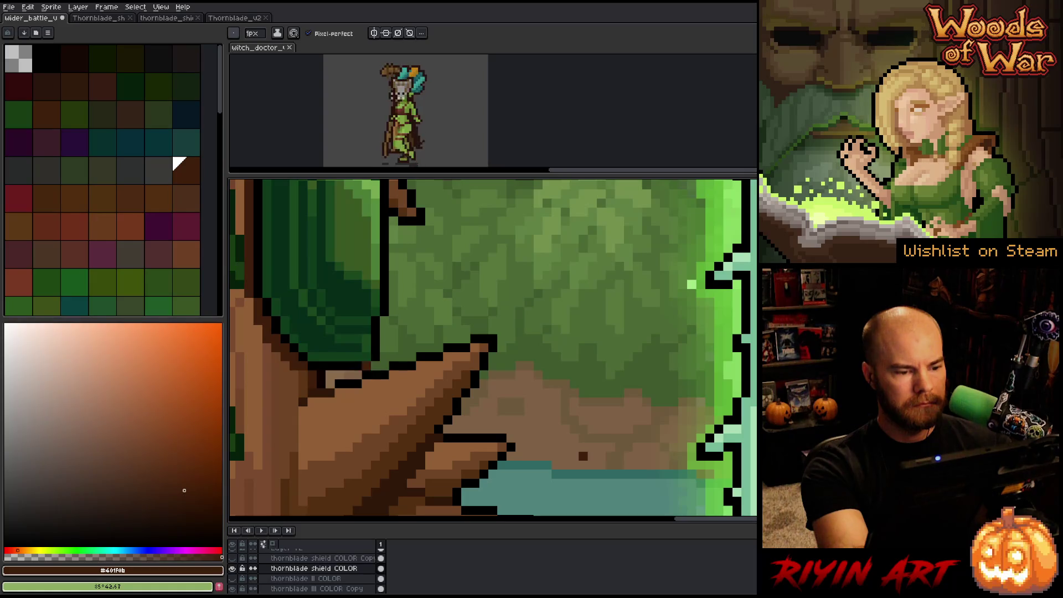
- Add a black outline pixel at the shield's lower corner by the tree spike
key(alt)
alt+click(365, 360)
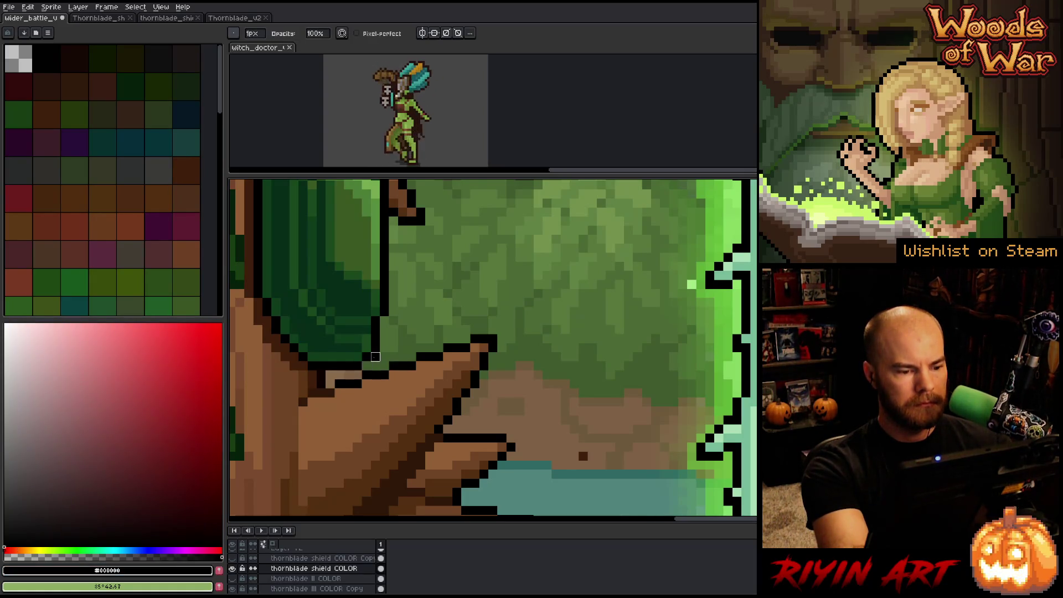
click(402, 302)
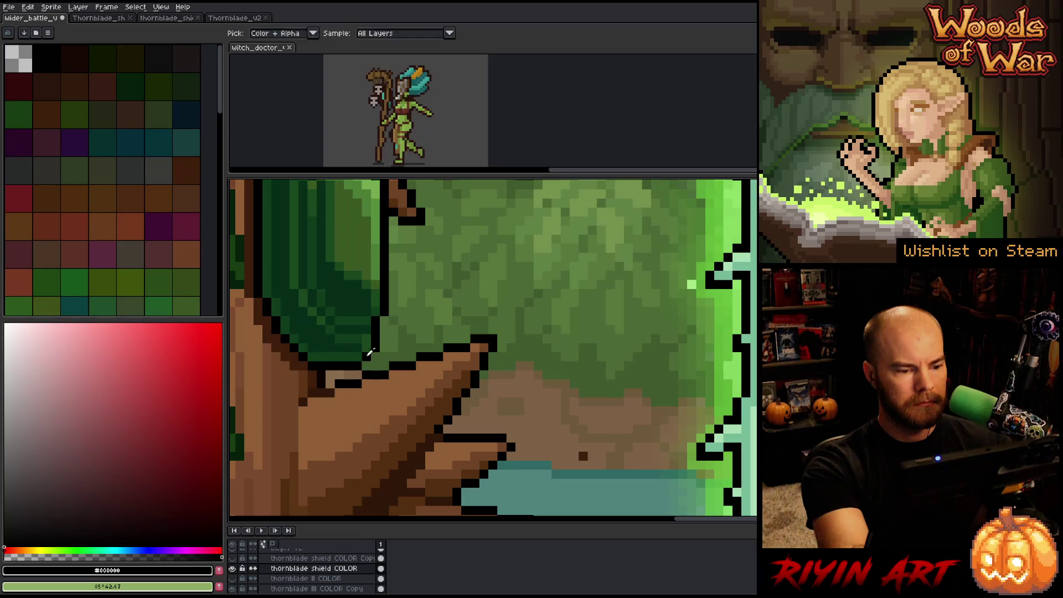
- Pick the shield's darkest green, switch to the Eraser, and pan out over the scene
key(e)
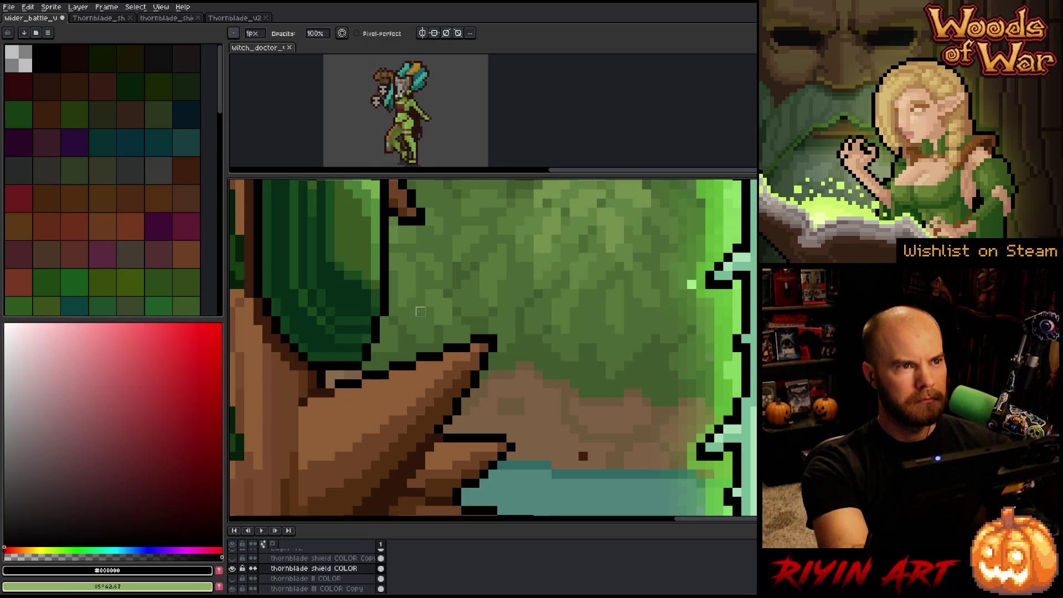
key(b)
alt+click(367, 338)
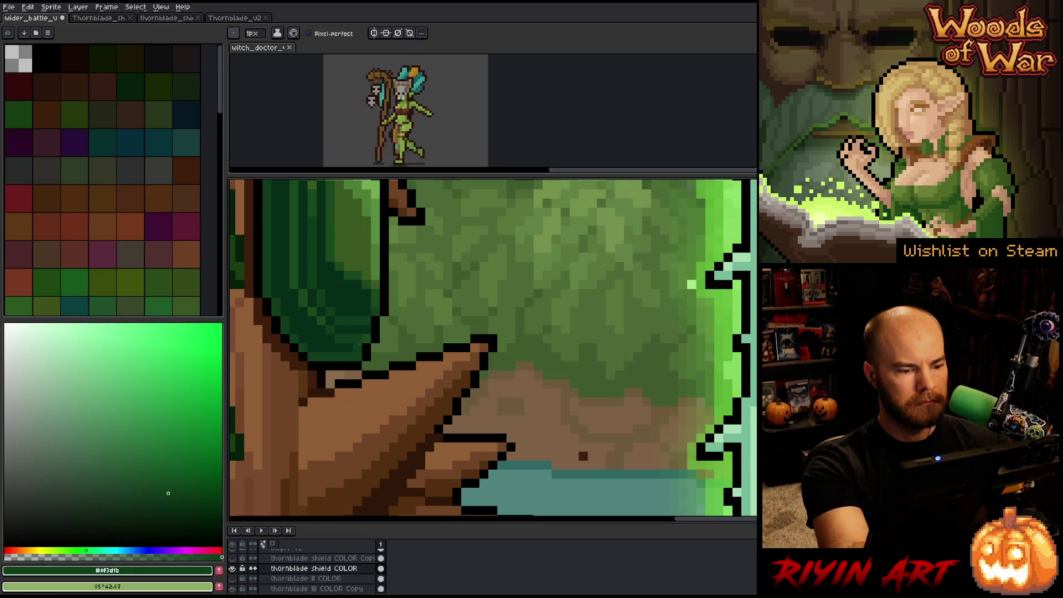
key(e)
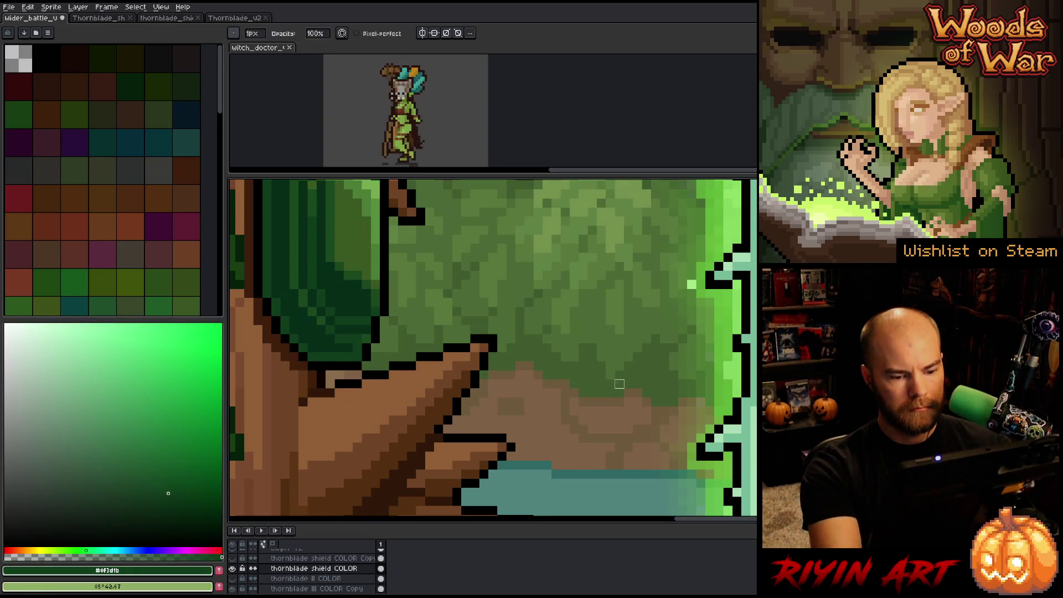
scroll(617, 380, down, 5)
drag(595, 432, 479, 422)
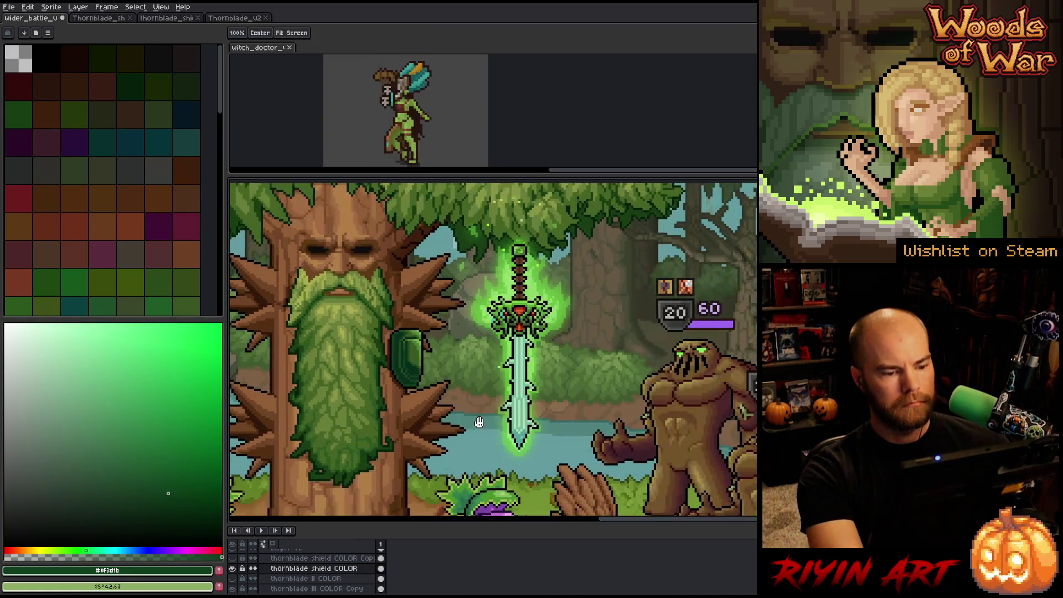
key(v)
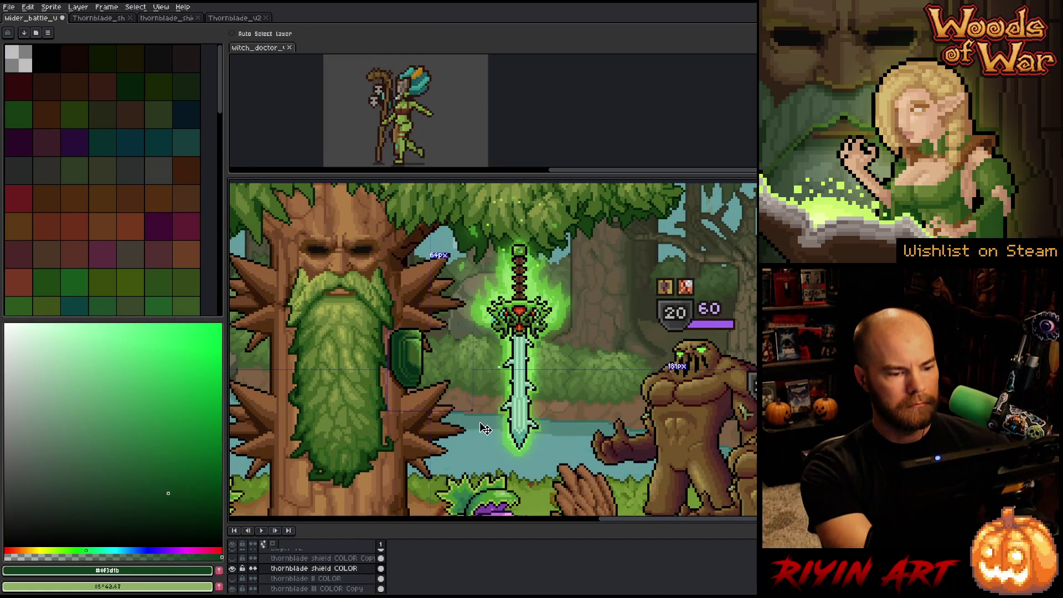
key(b)
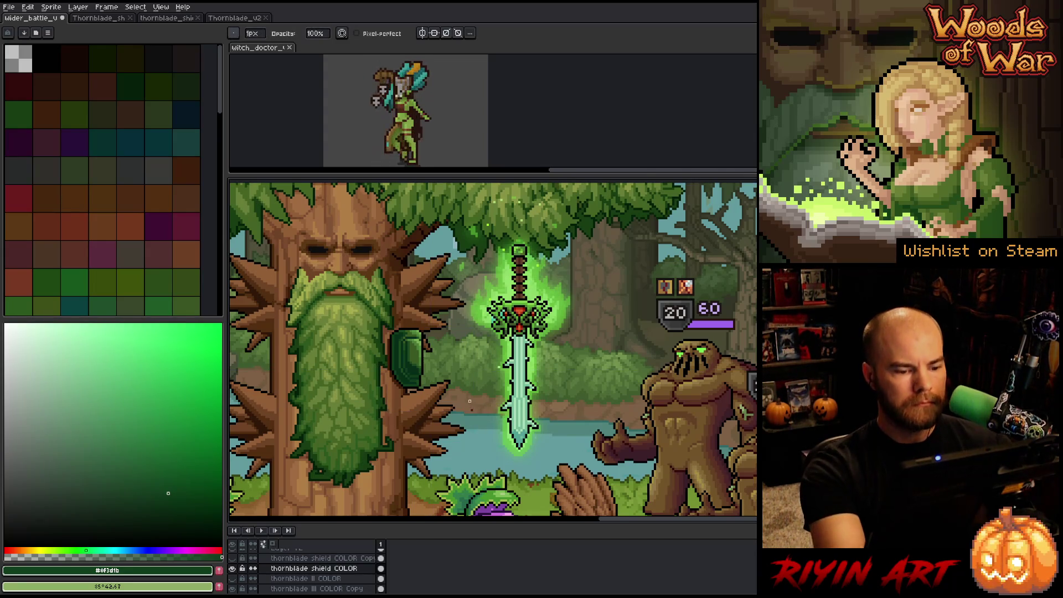
scroll(485, 410, right, 2)
right_click(510, 270)
key(Escape)
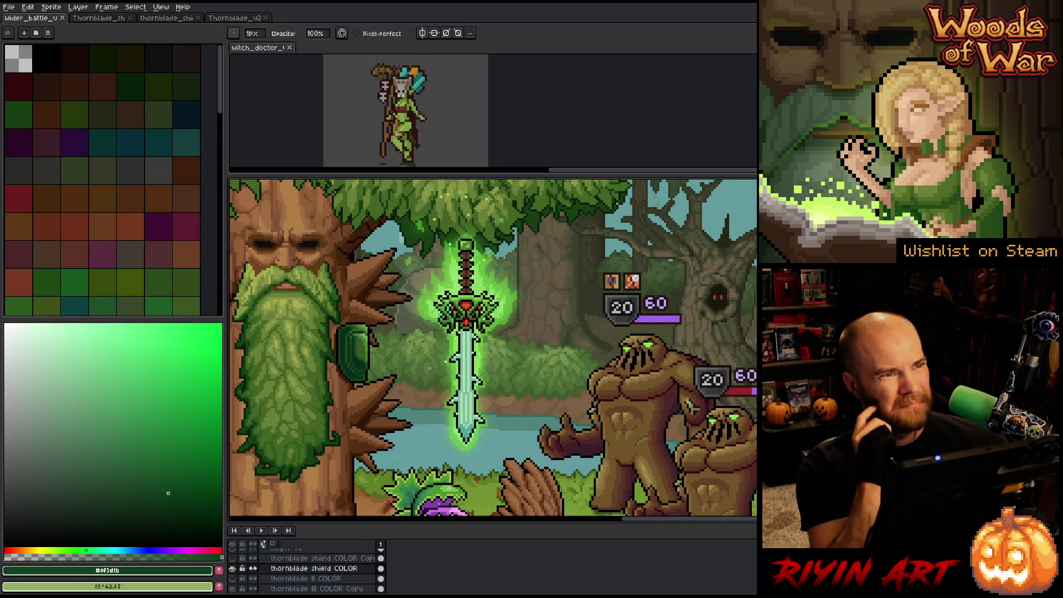
scroll(425, 367, up, 1)
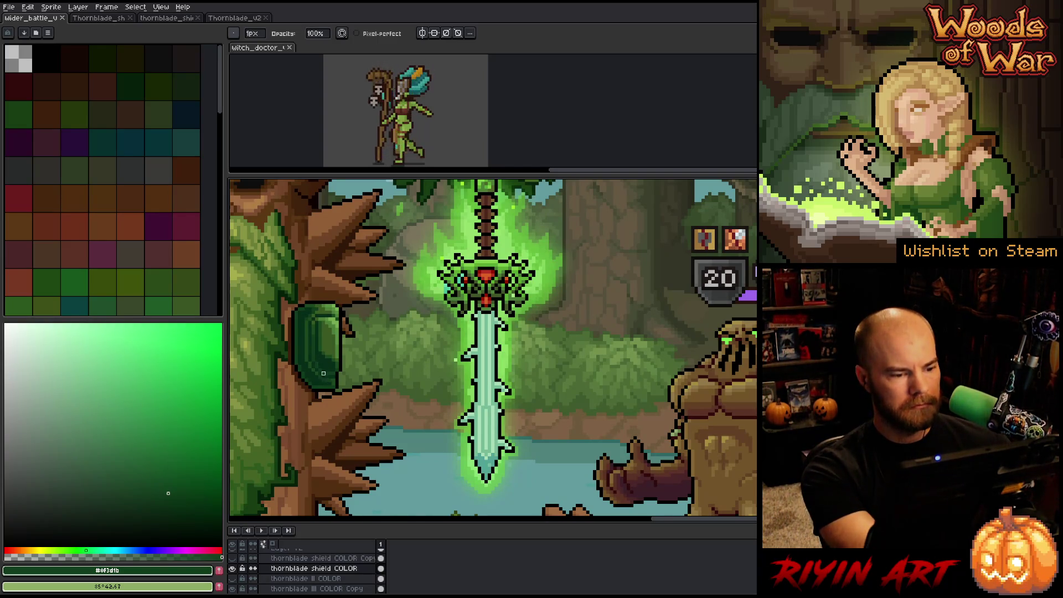
scroll(323, 373, up, 2)
alt+click(336, 352)
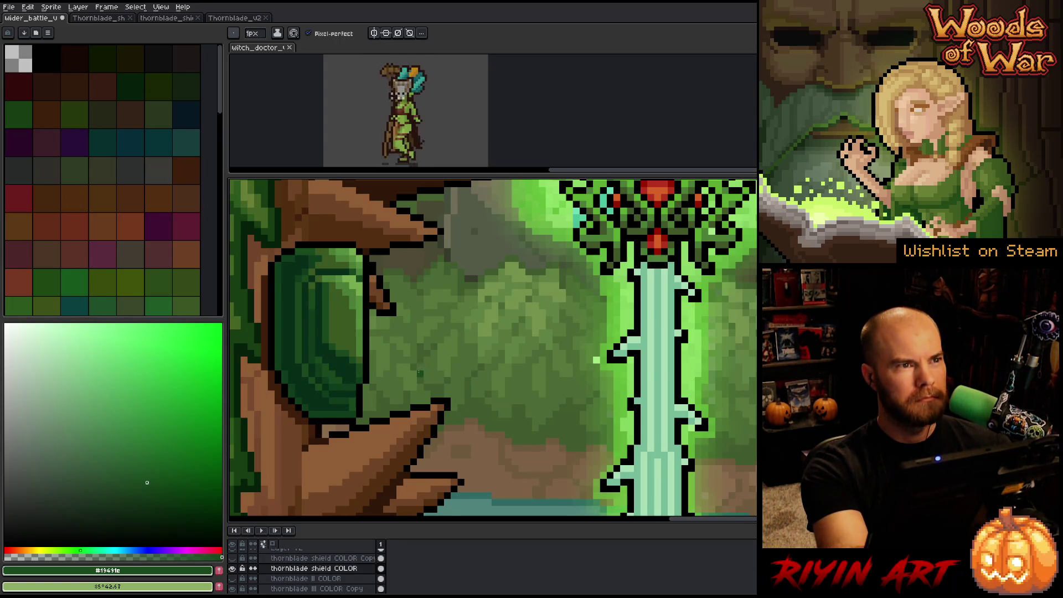
- Sample the shield's mid green #3a5822 and check the shield at different zooms
key(g)
alt+click(344, 326)
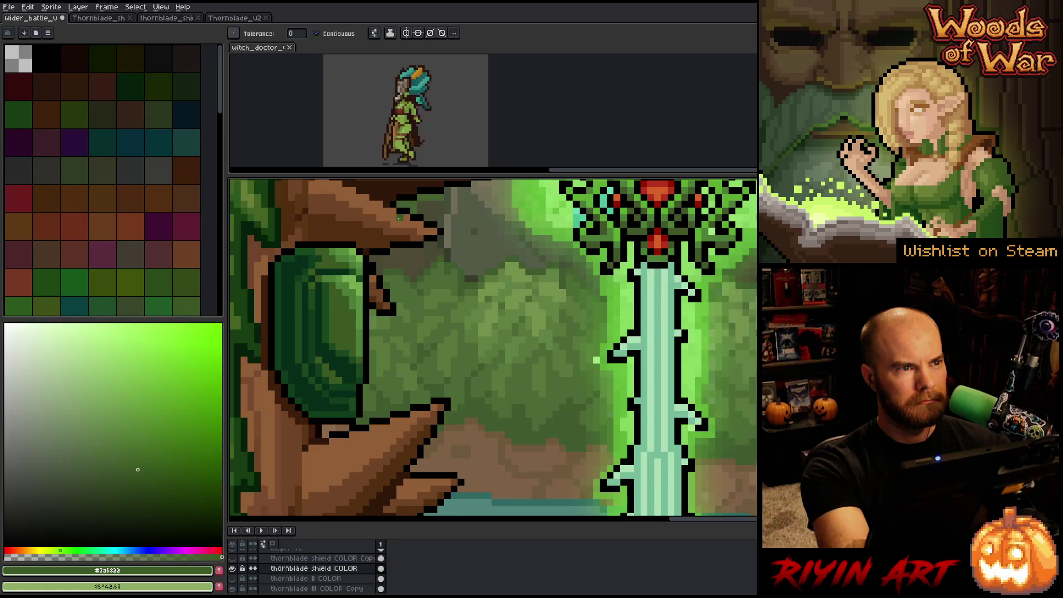
key(b)
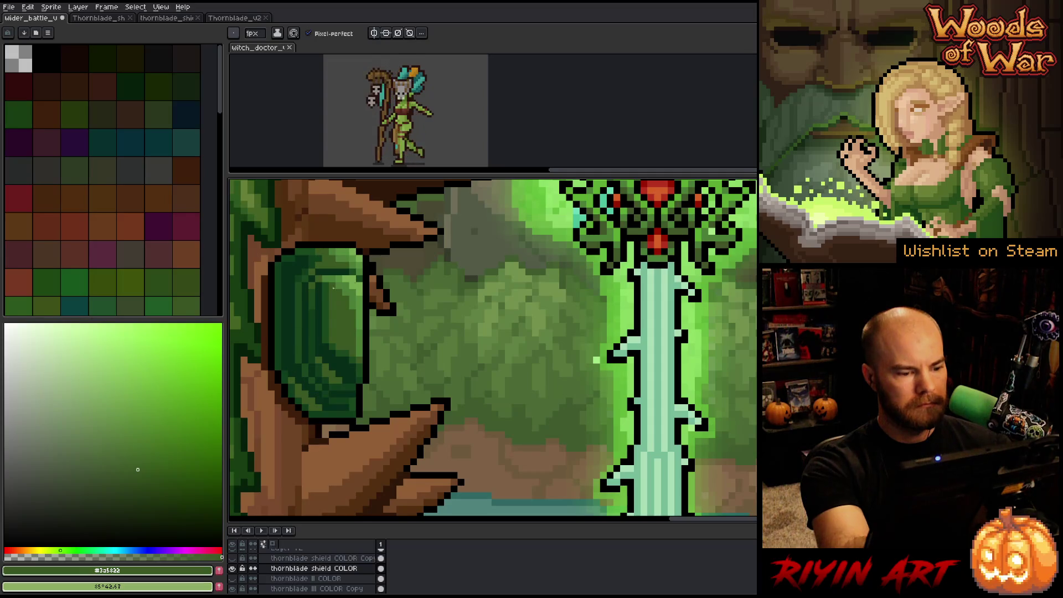
scroll(371, 326, down, 3)
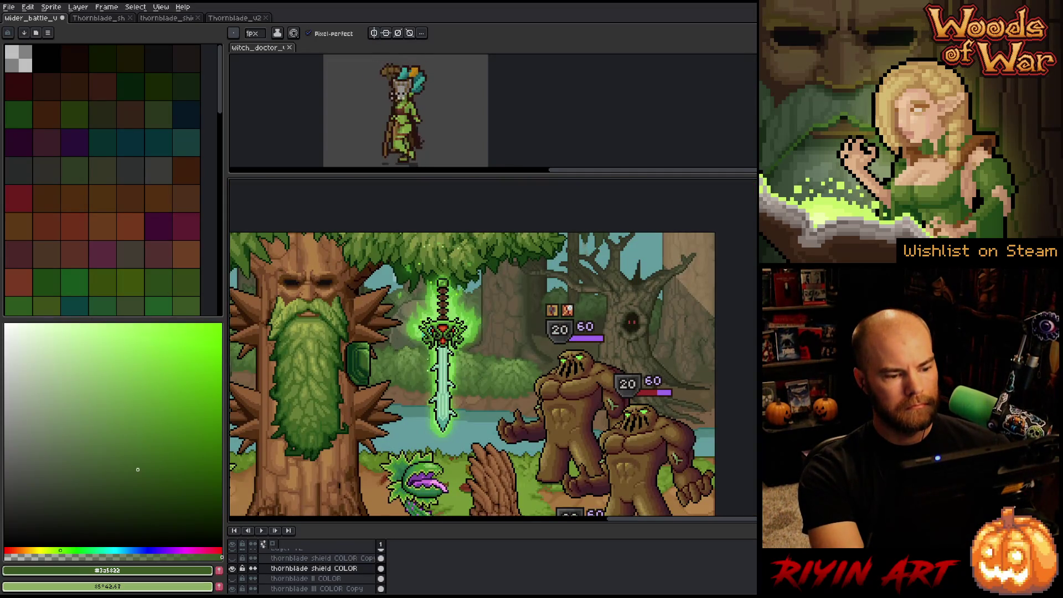
scroll(387, 357, up, 3)
scroll(415, 366, down, 3)
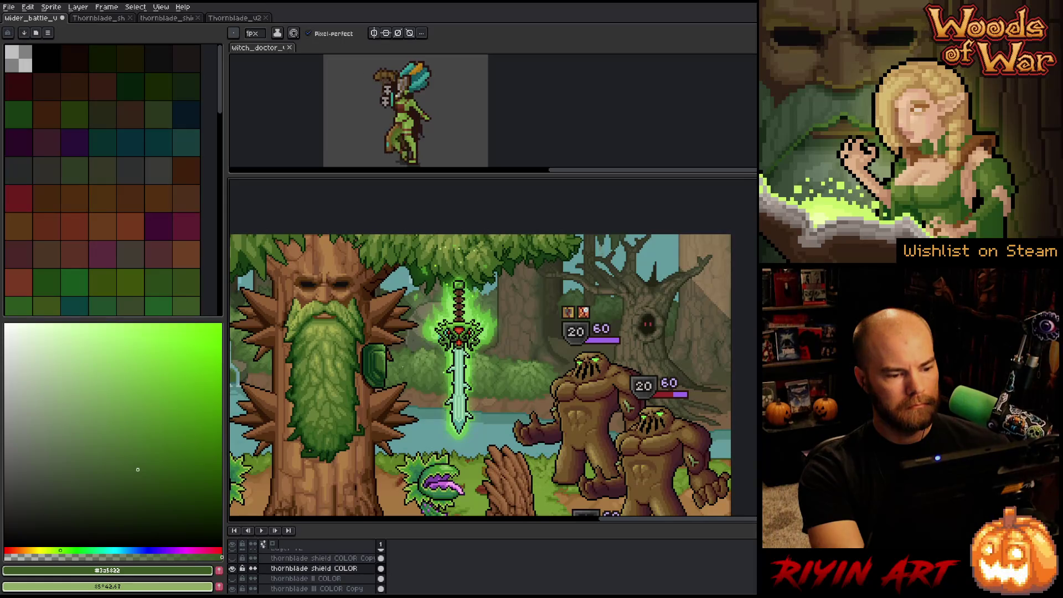
scroll(460, 354, up, 2)
- Shade the shield with darker bands of #072c19 and #19491c
key(g)
scroll(470, 399, down, 1)
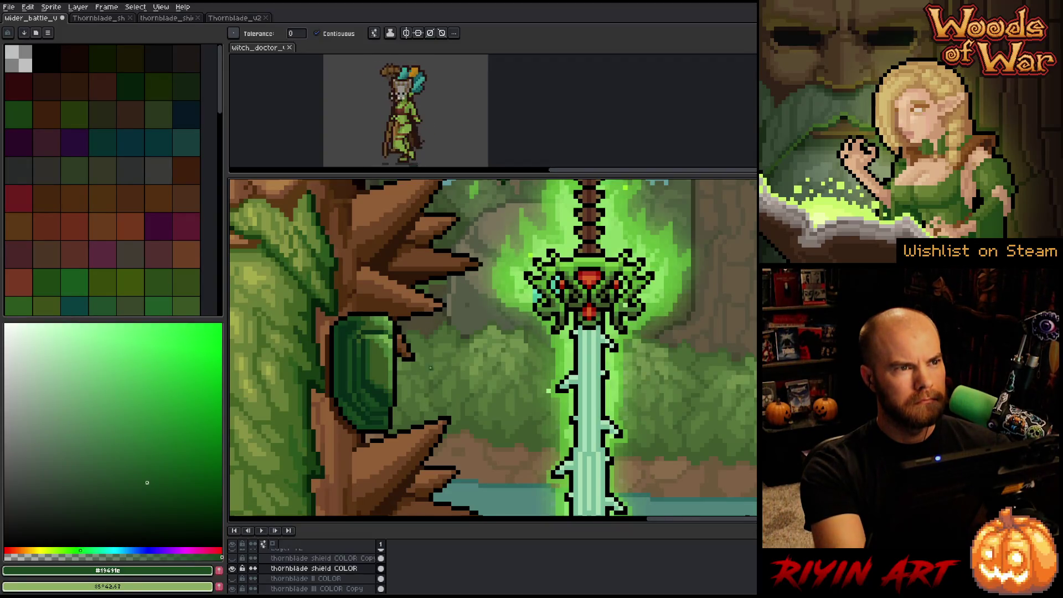
alt+click(374, 394)
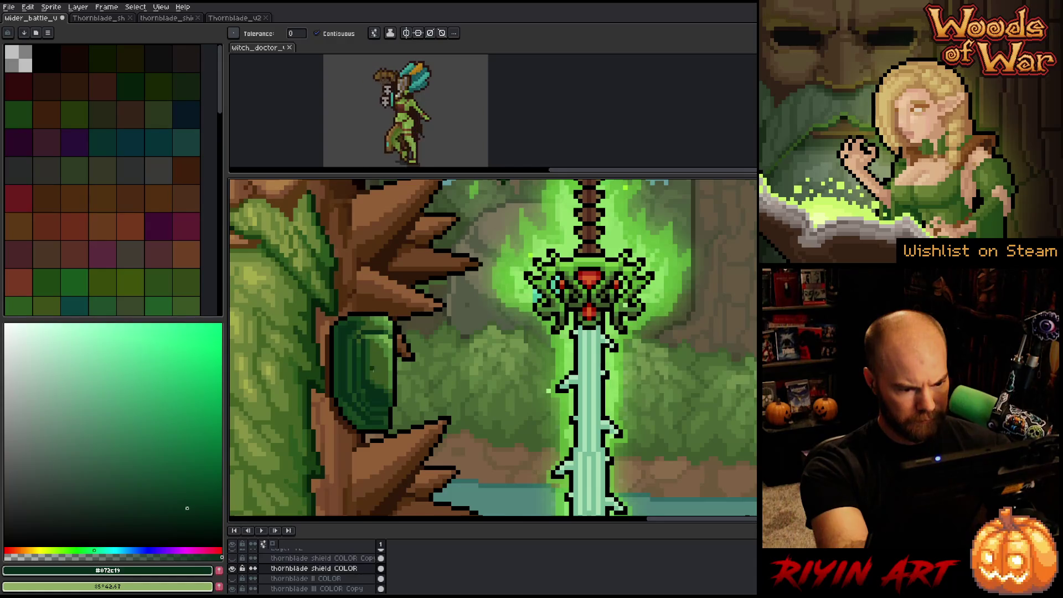
key(b)
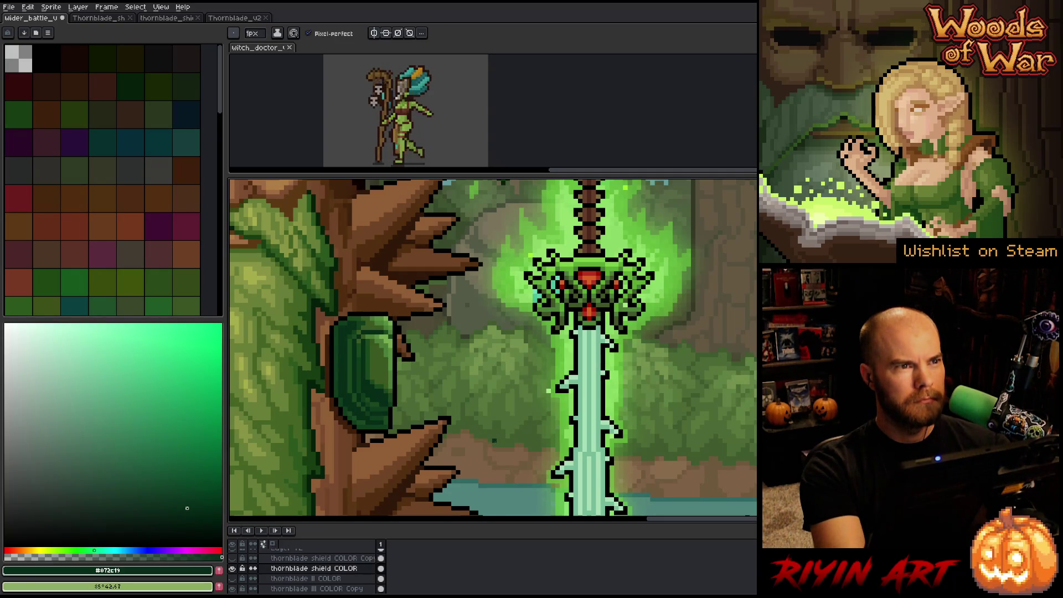
alt+click(382, 398)
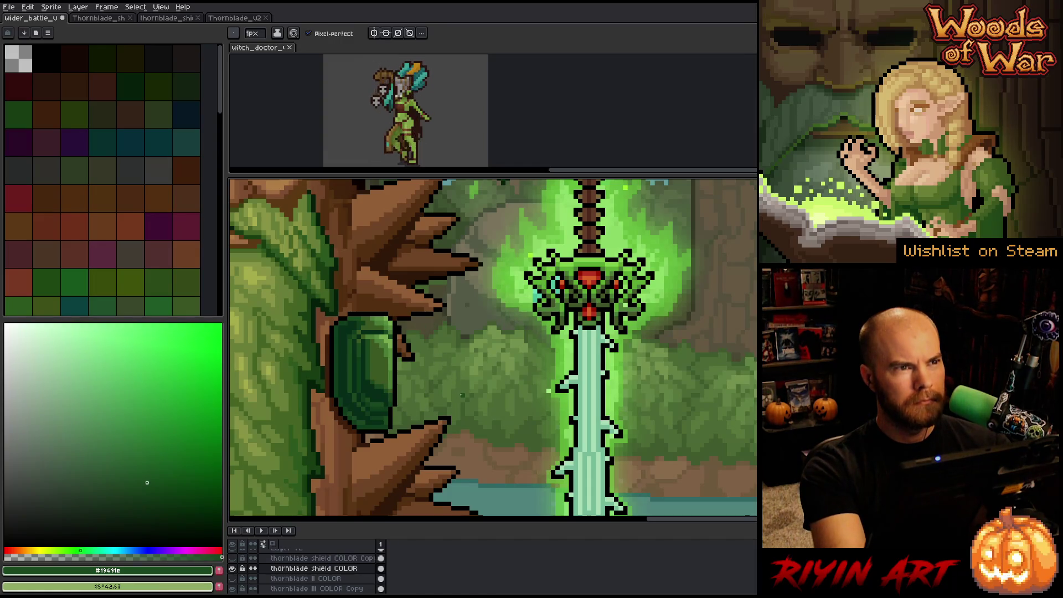
alt+click(390, 390)
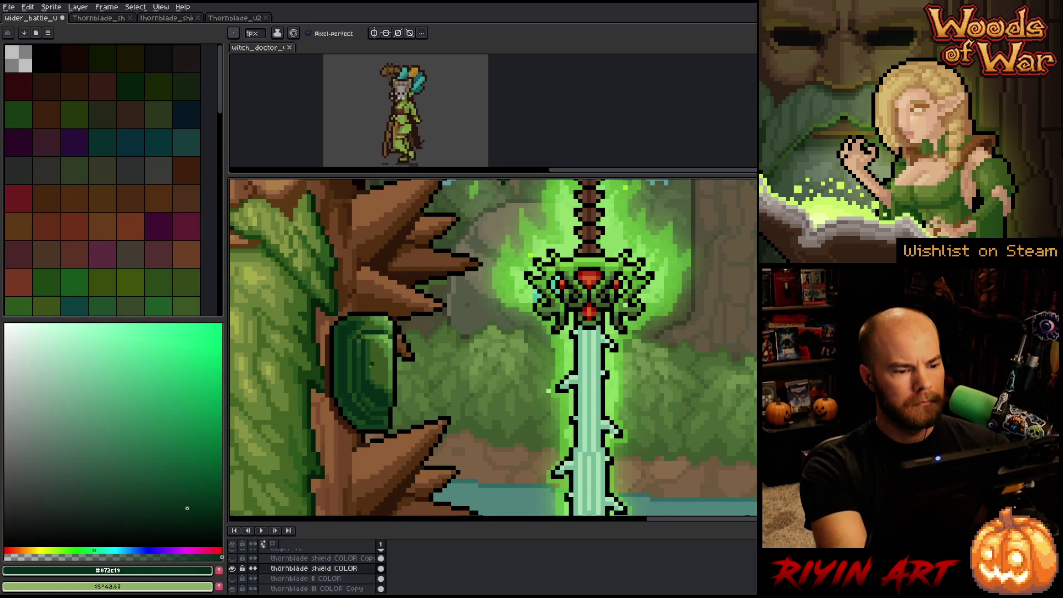
alt+click(367, 394)
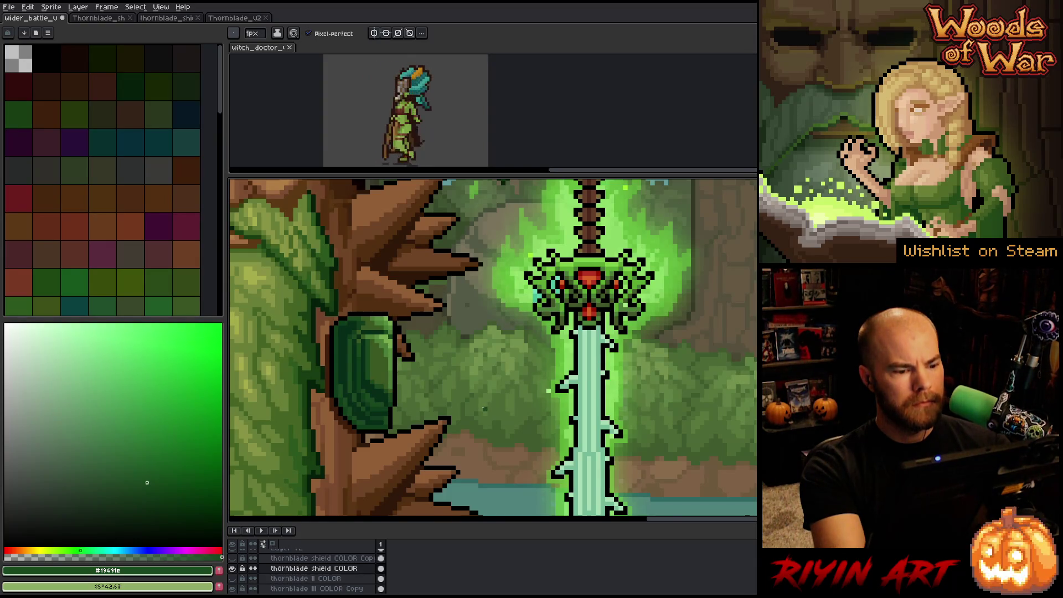
- Deepen the shield's shading with dark greens #0f3d1b and #072c19
alt+click(377, 415)
key(g)
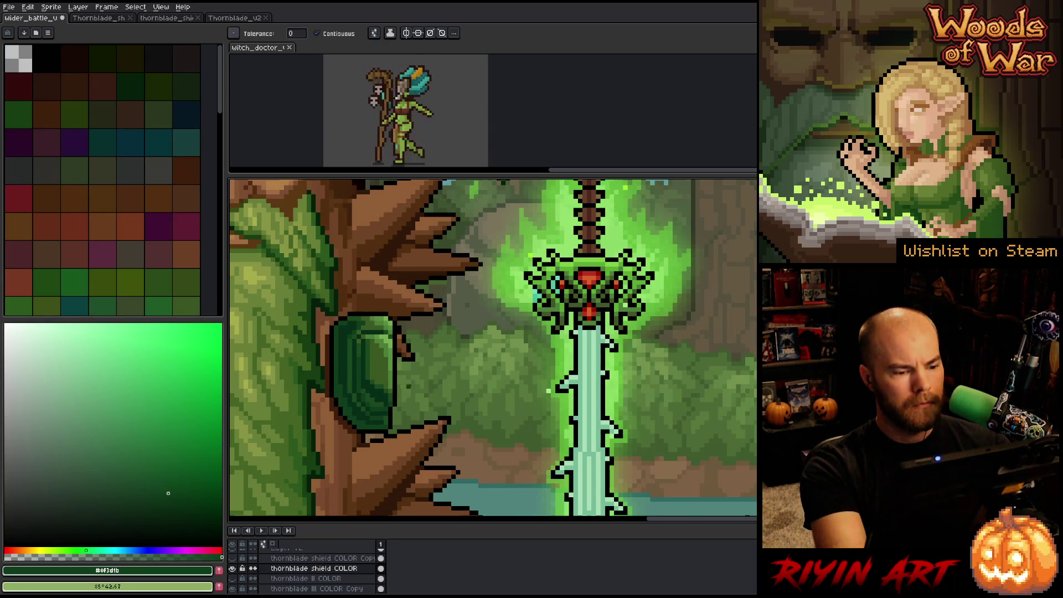
alt+click(351, 373)
key(b)
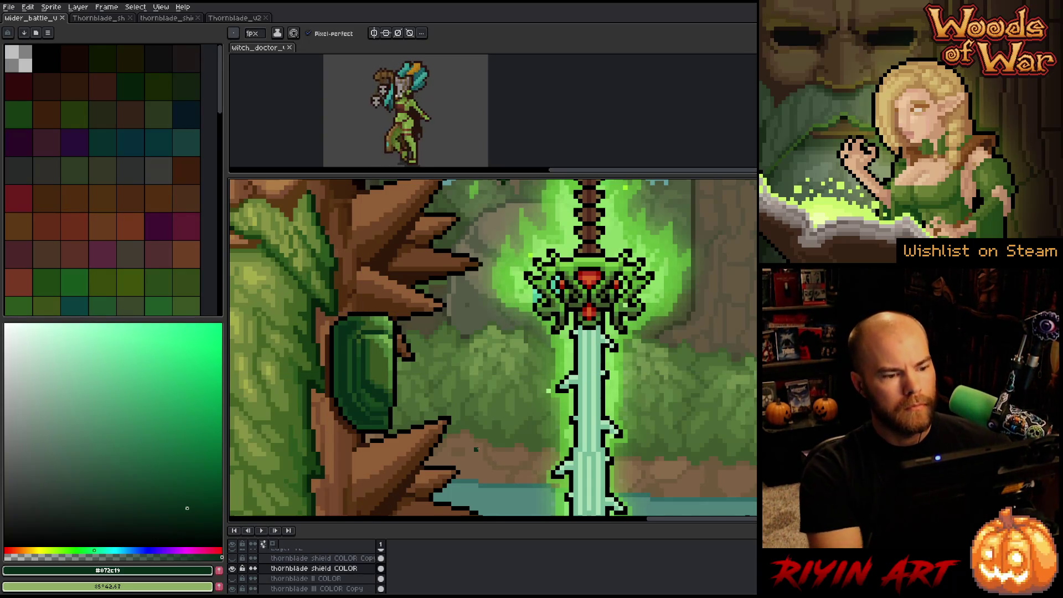
- Touch up the shield highlights with light greens #76aa4c and #558d3f
alt+click(393, 342)
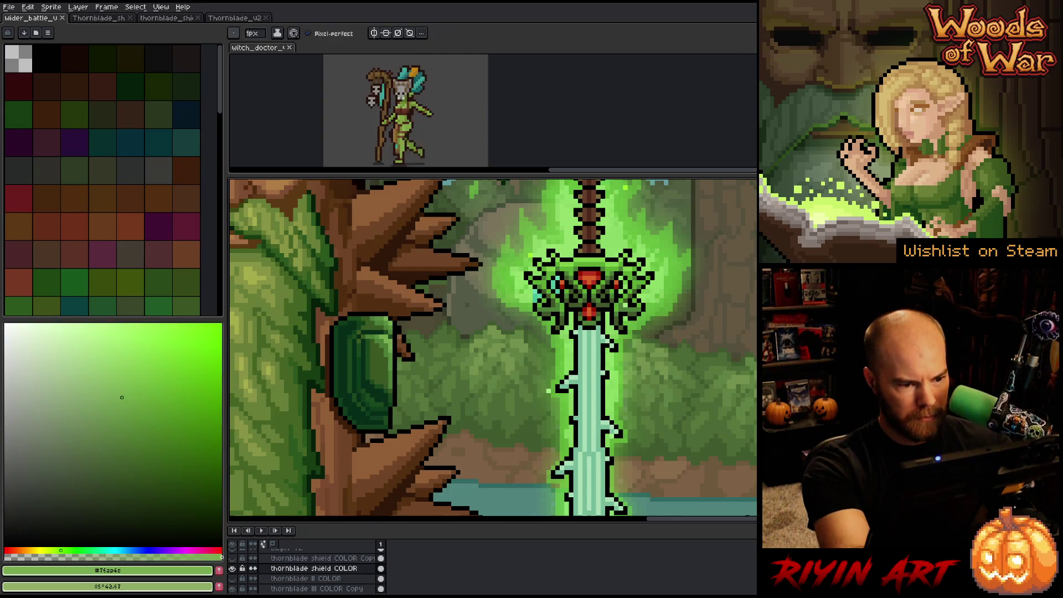
alt+click(396, 348)
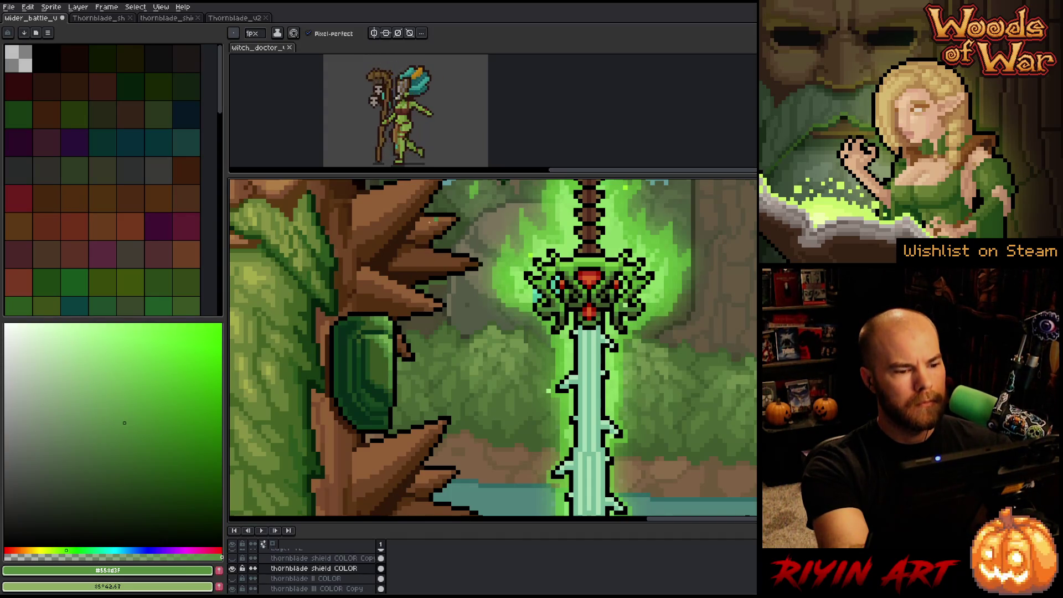
alt+click(394, 339)
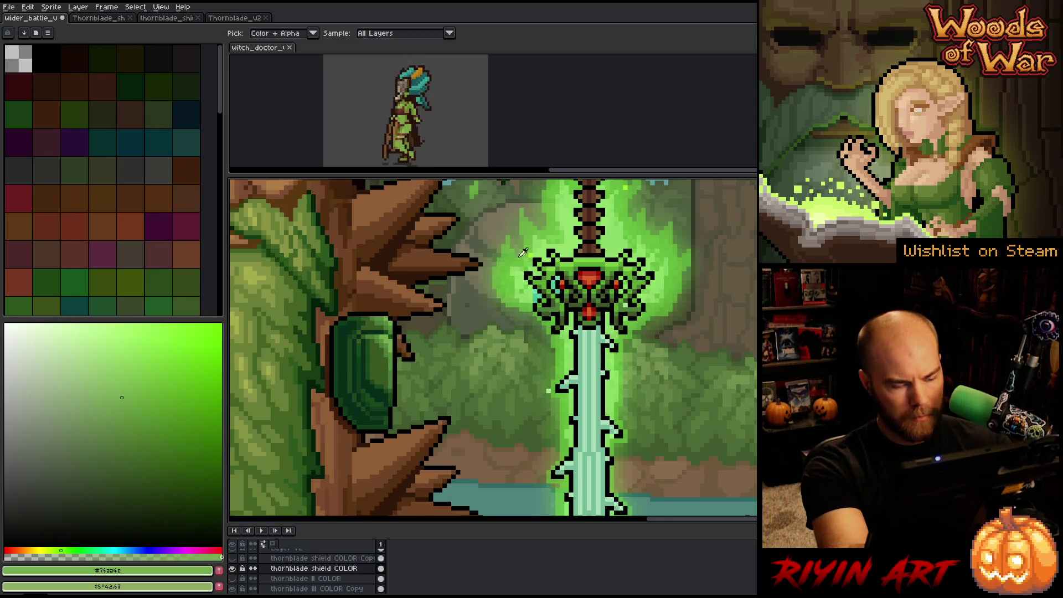
key(b)
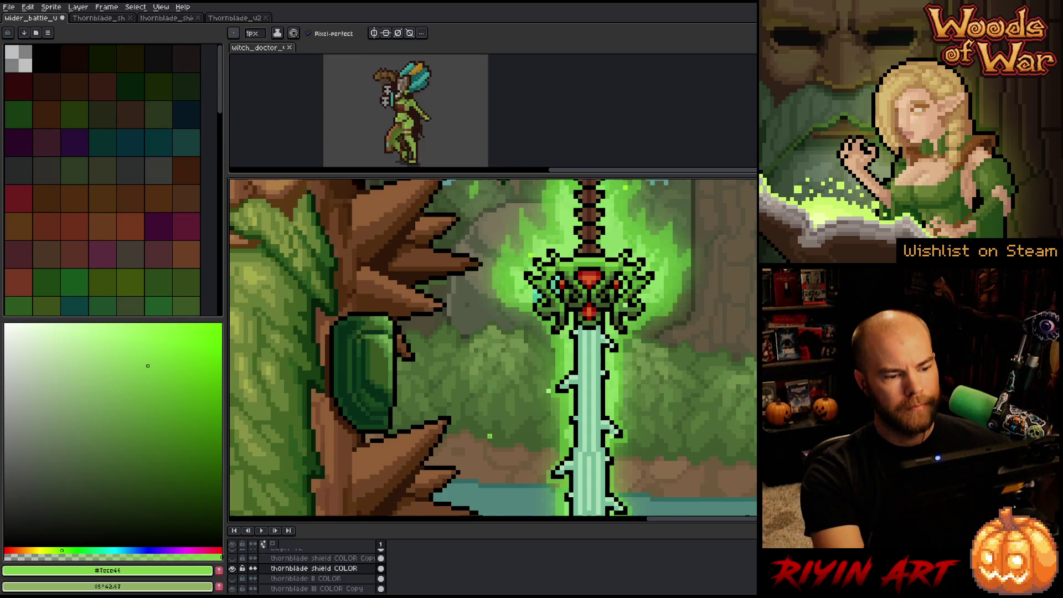
- Pan out to review the shaded shield across the full battle scene
scroll(494, 432, down, 3)
drag(493, 433, 429, 387)
key(b)
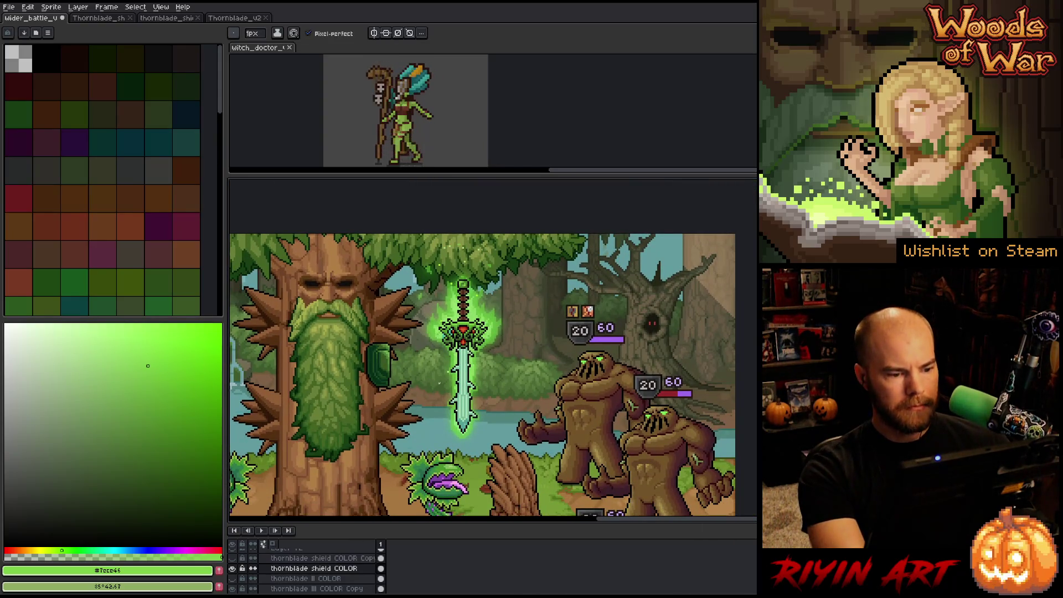
drag(512, 364, 498, 367)
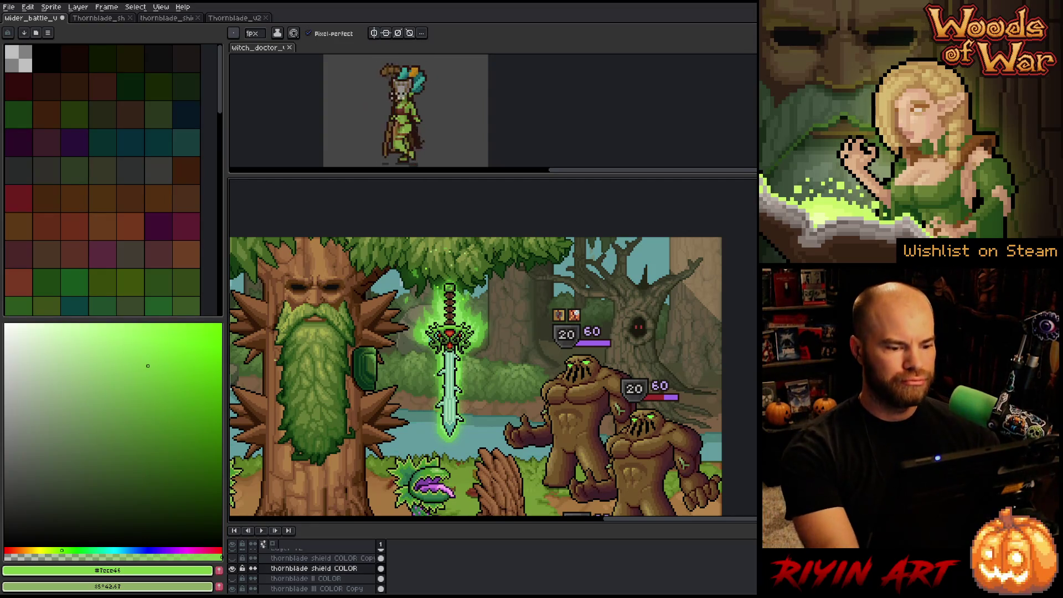
- Save the battle scene with Ctrl+S and turn on the second shield layer
scroll(476, 354, up, 3)
scroll(476, 354, down, 1)
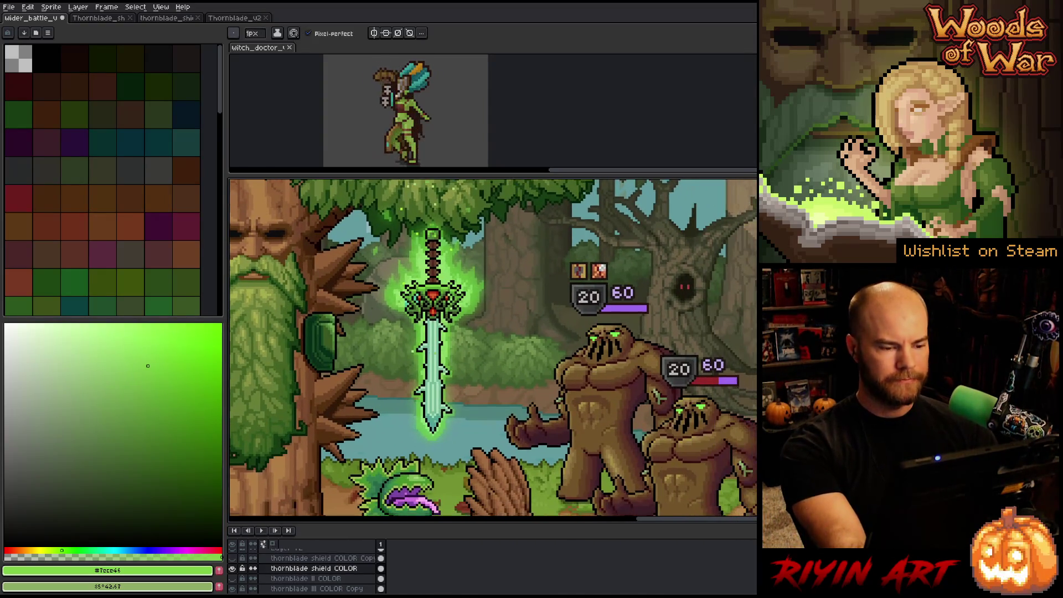
scroll(476, 355, down, 1)
scroll(476, 354, up, 1)
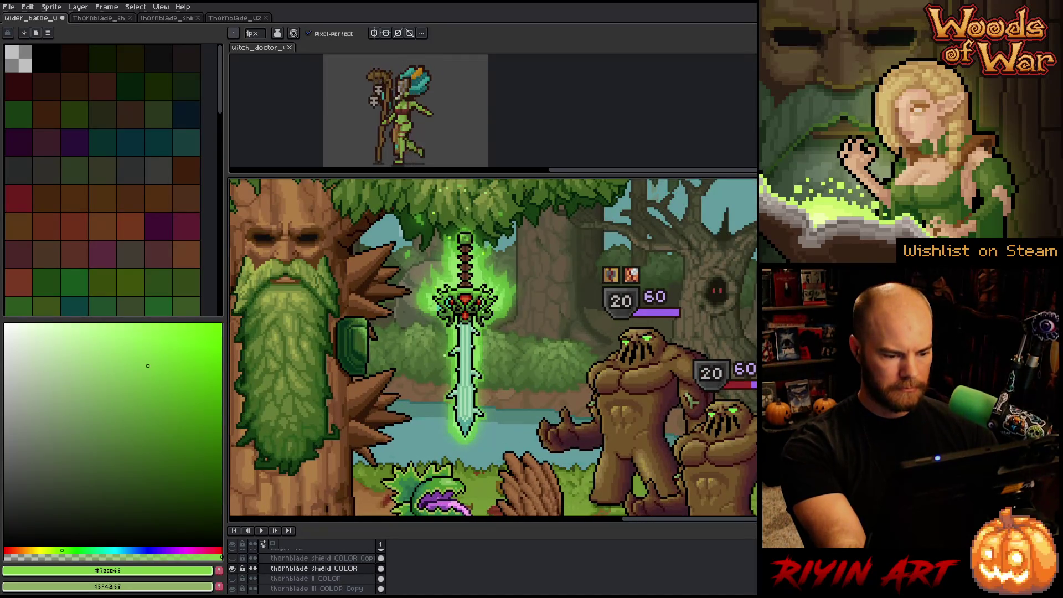
key(ctrl+s)
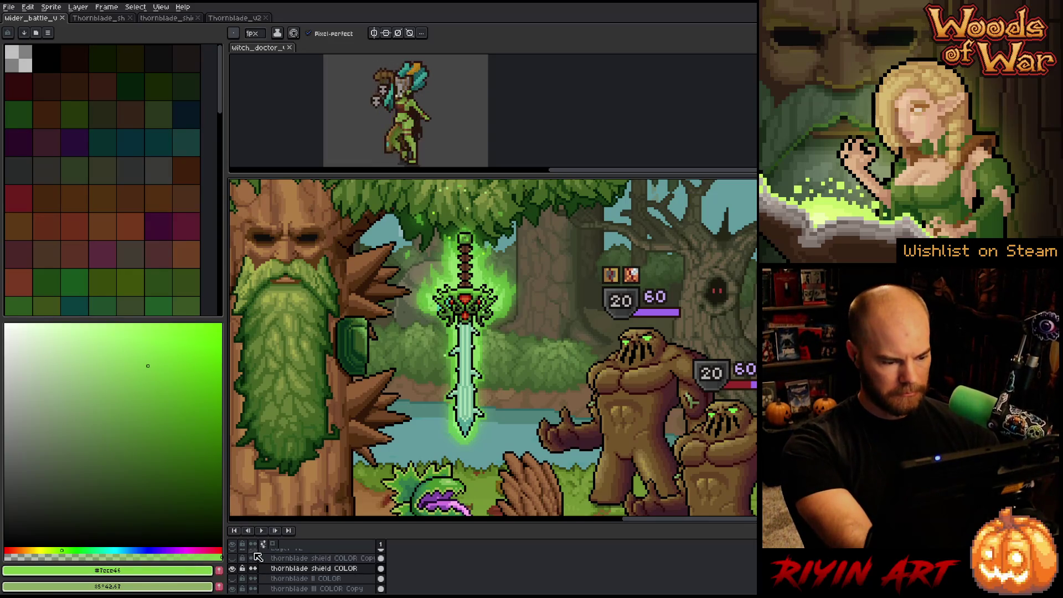
click(233, 558)
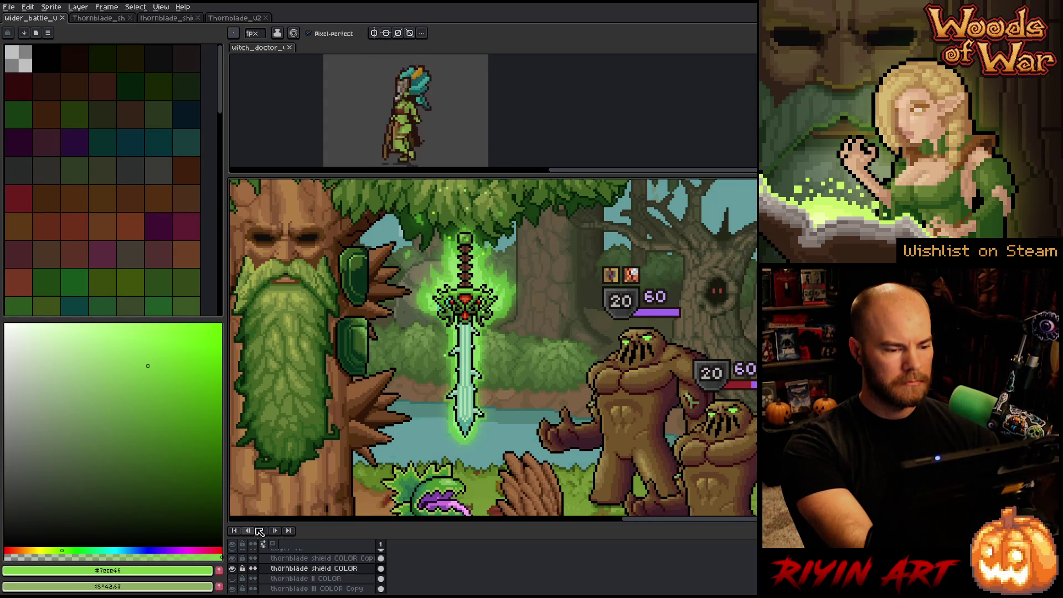
- Marquee-select the bottom part of the upper shield and sample the black outline colour
scroll(345, 383, up, 3)
scroll(354, 387, up, 3)
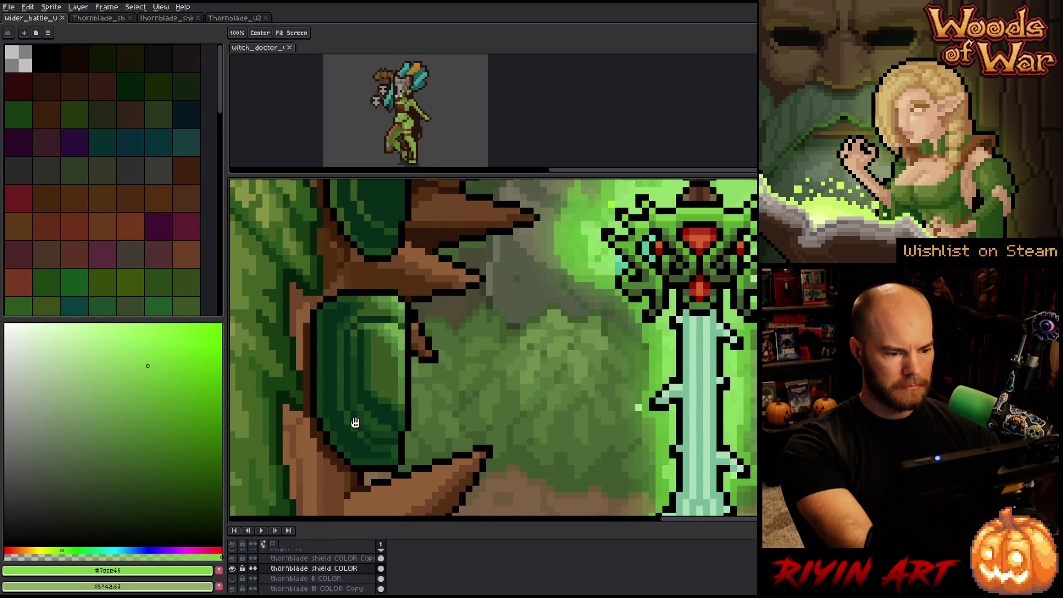
key(m)
mouse_move(393, 443)
mouse_down()
mouse_move(355, 467)
mouse_move(380, 299)
mouse_up()
scroll(489, 327, down, 2)
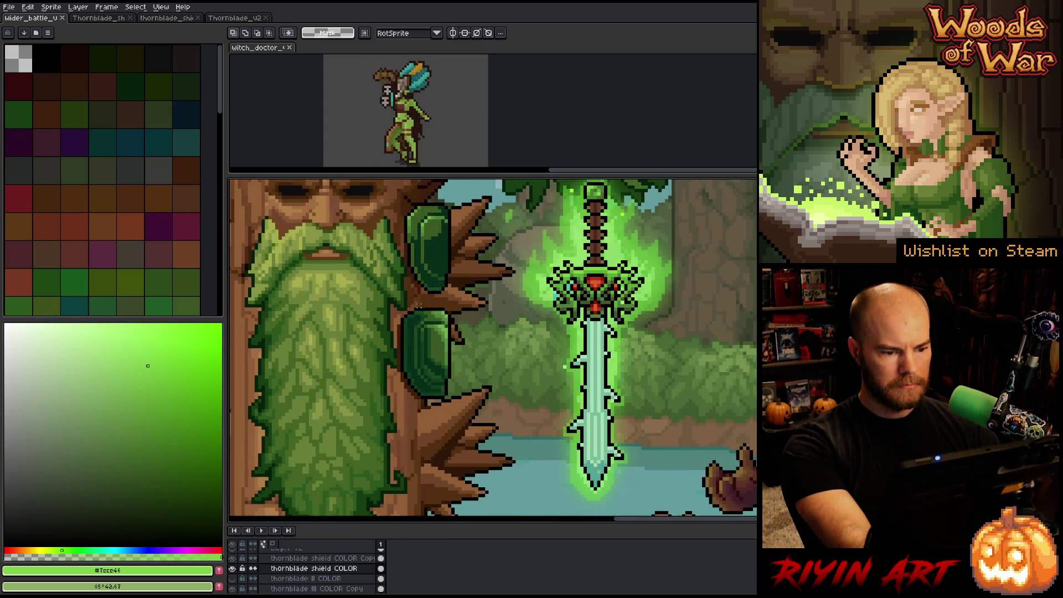
scroll(426, 316, up, 2)
key(i)
alt+click(388, 329)
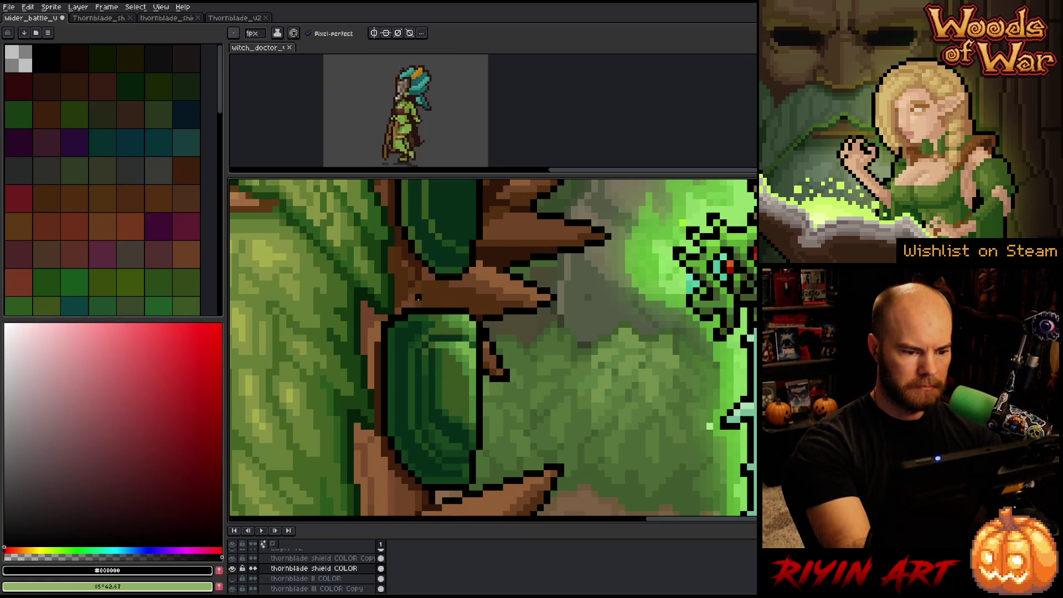
- Compare the upper shield's dark greens and black outline by sampling each in turn
alt+click(407, 316)
alt+click(409, 329)
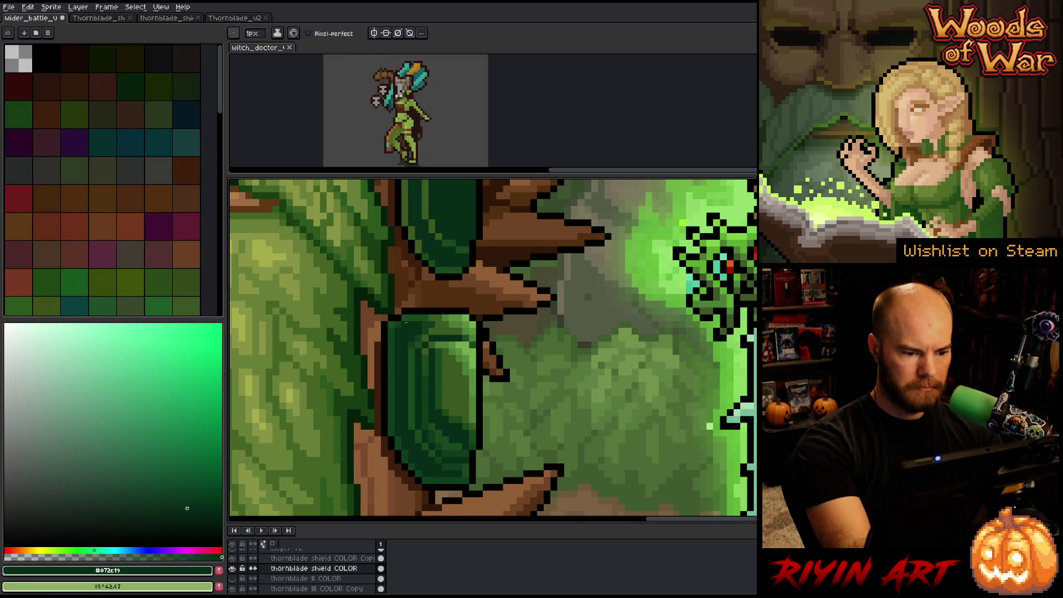
alt+click(404, 320)
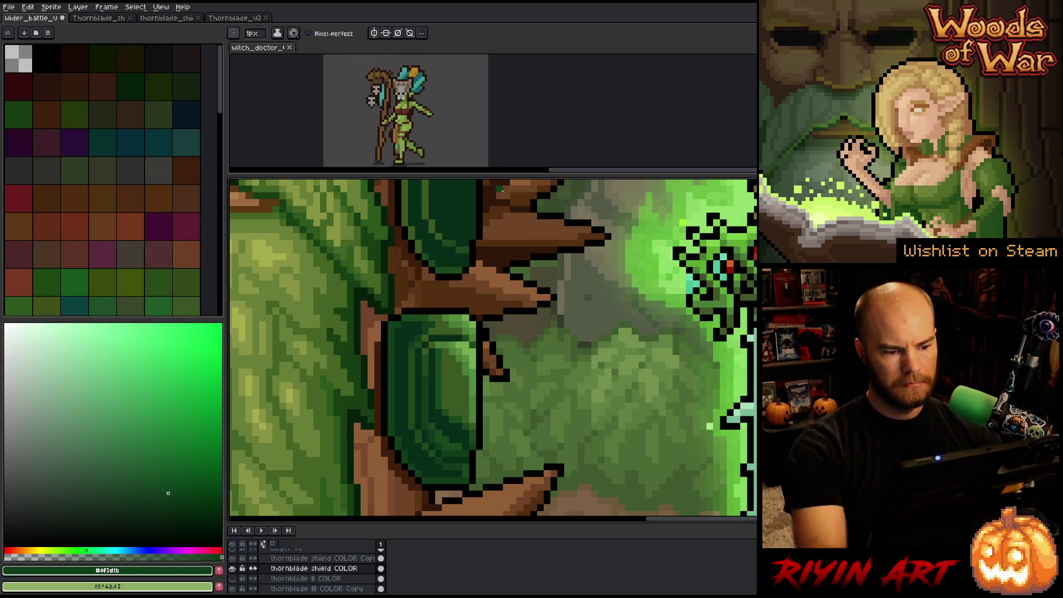
scroll(505, 264, down, 1)
scroll(506, 264, down, 1)
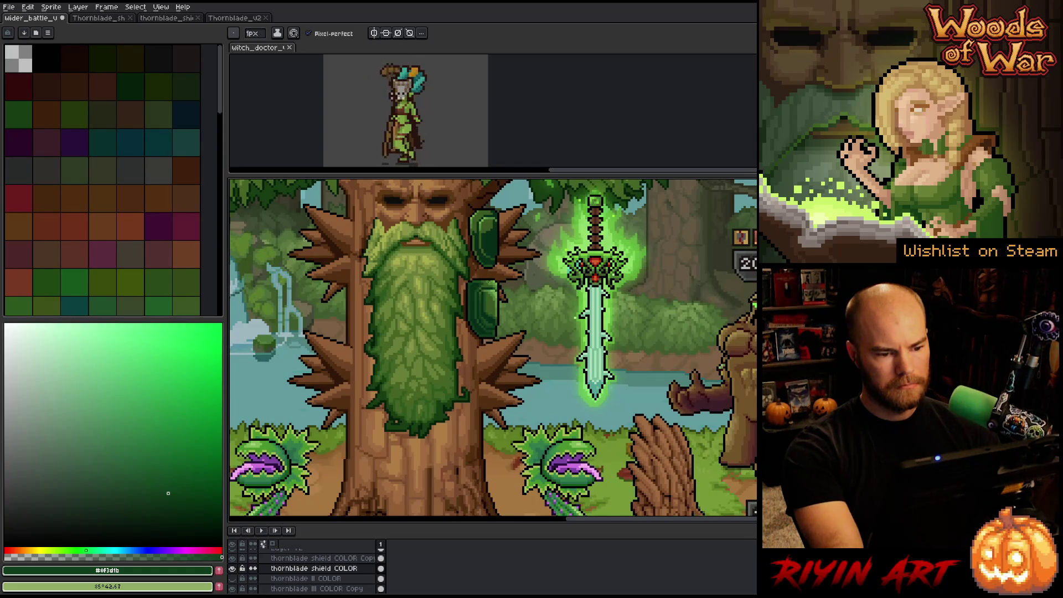
scroll(471, 277, up, 2)
alt+click(416, 290)
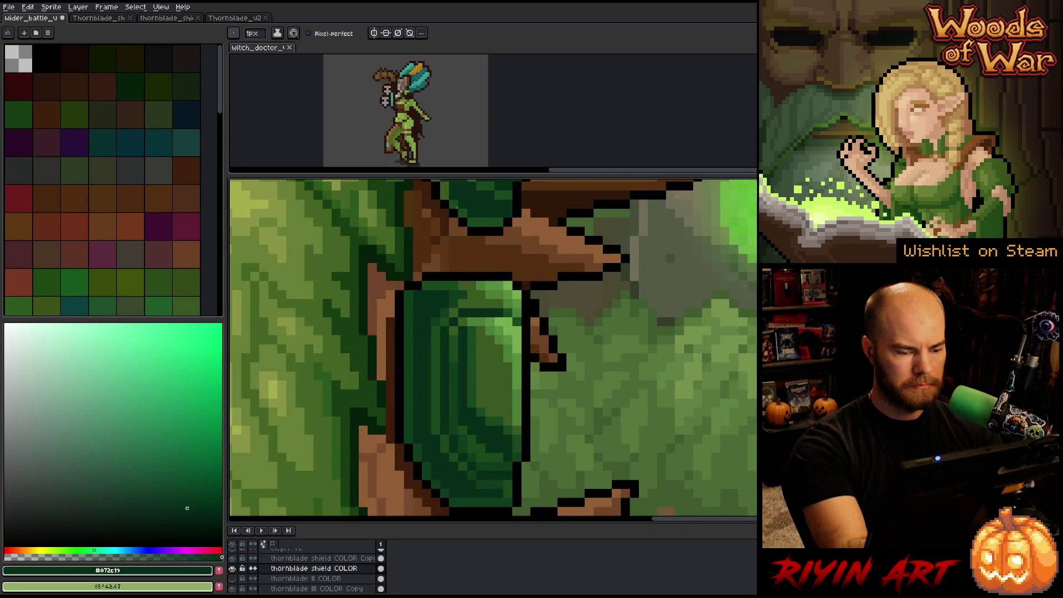
alt+click(410, 278)
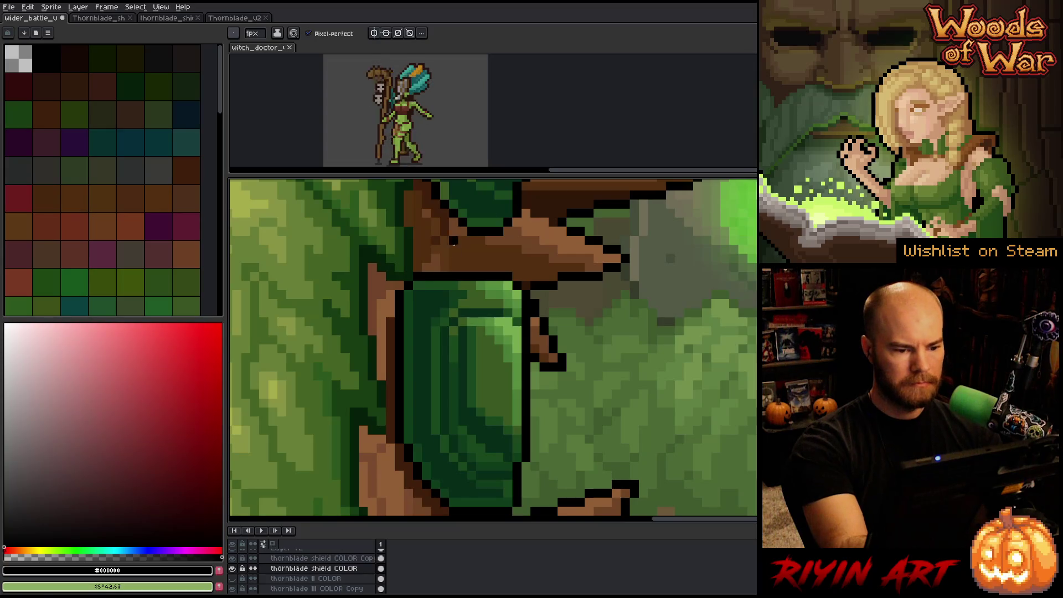
alt+click(432, 310)
- Pan across the tree and sword, settling on dark green #0f3d1b and the Eraser
scroll(517, 308, down, 2)
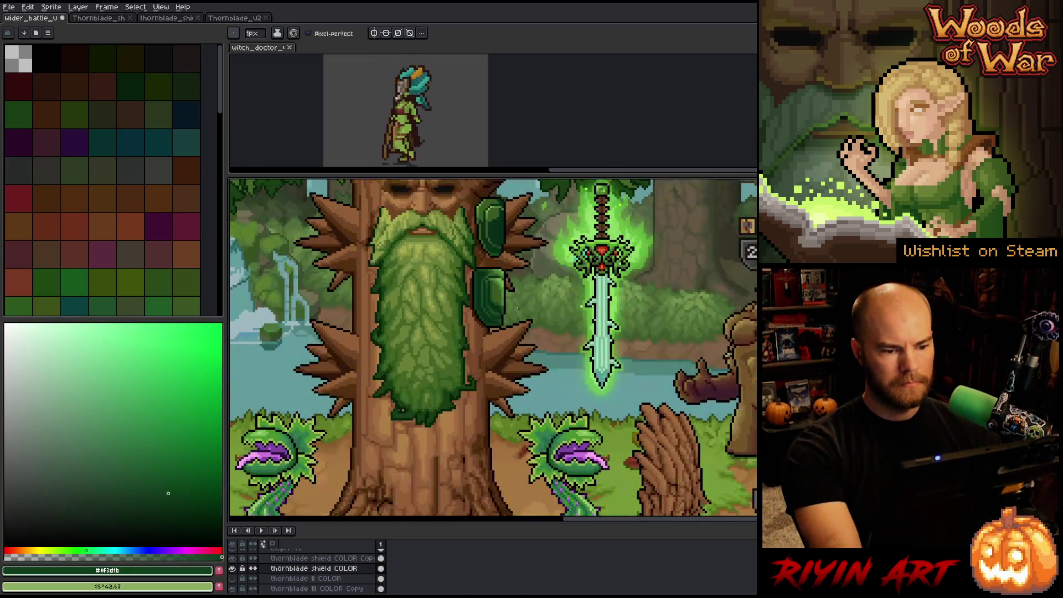
drag(517, 308, 477, 370)
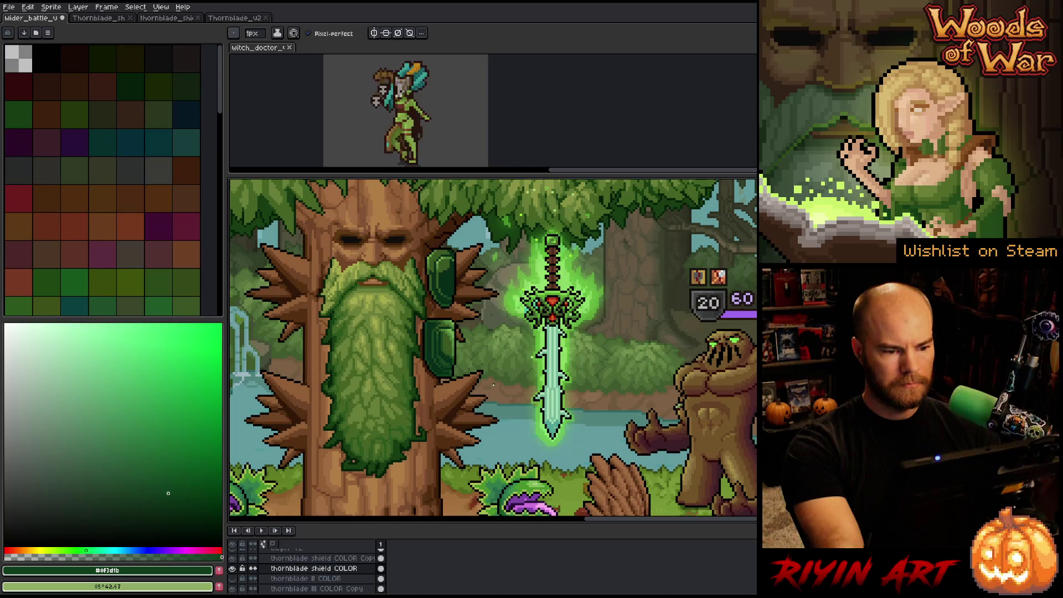
scroll(471, 344, up, 1)
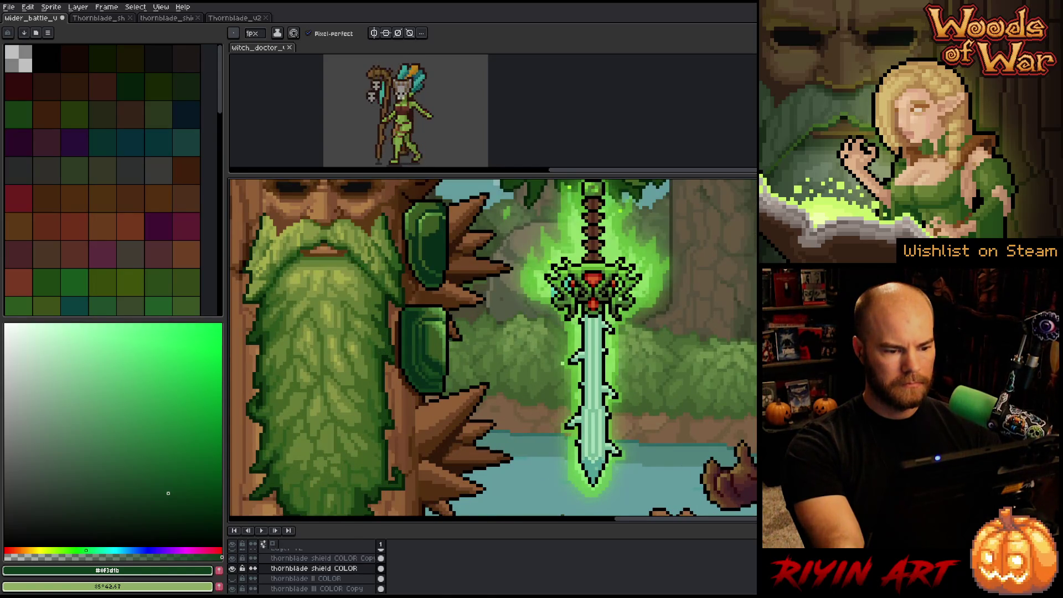
scroll(447, 340, down, 2)
scroll(420, 327, up, 4)
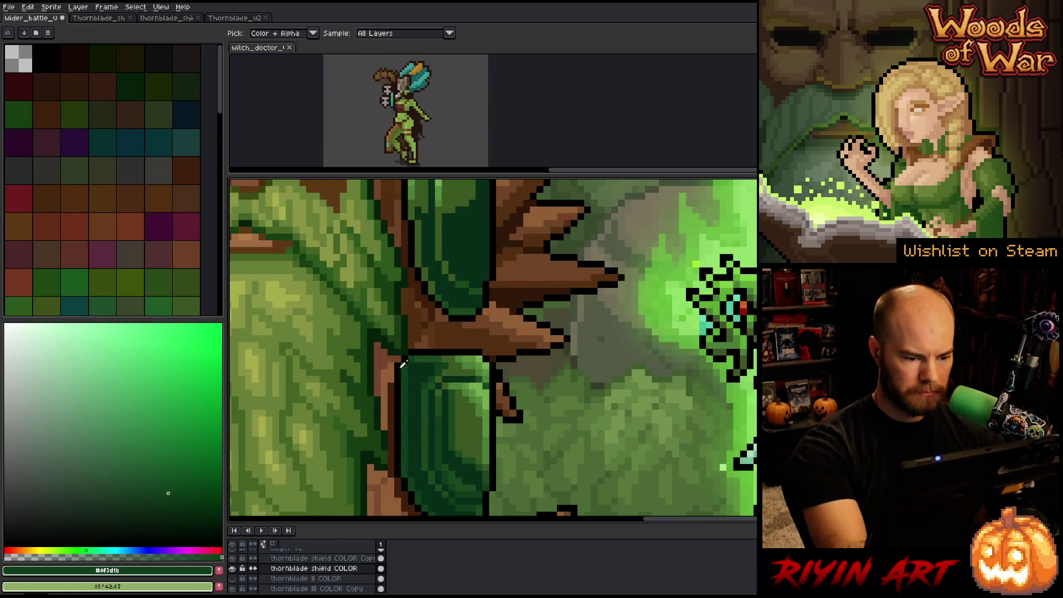
alt+click(404, 365)
alt+click(411, 365)
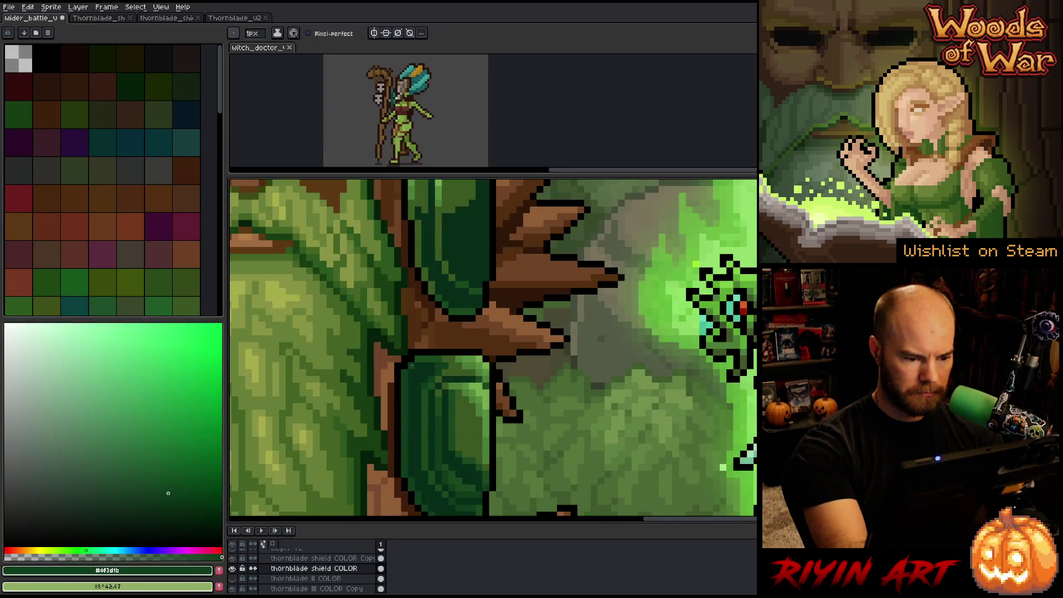
key(e)
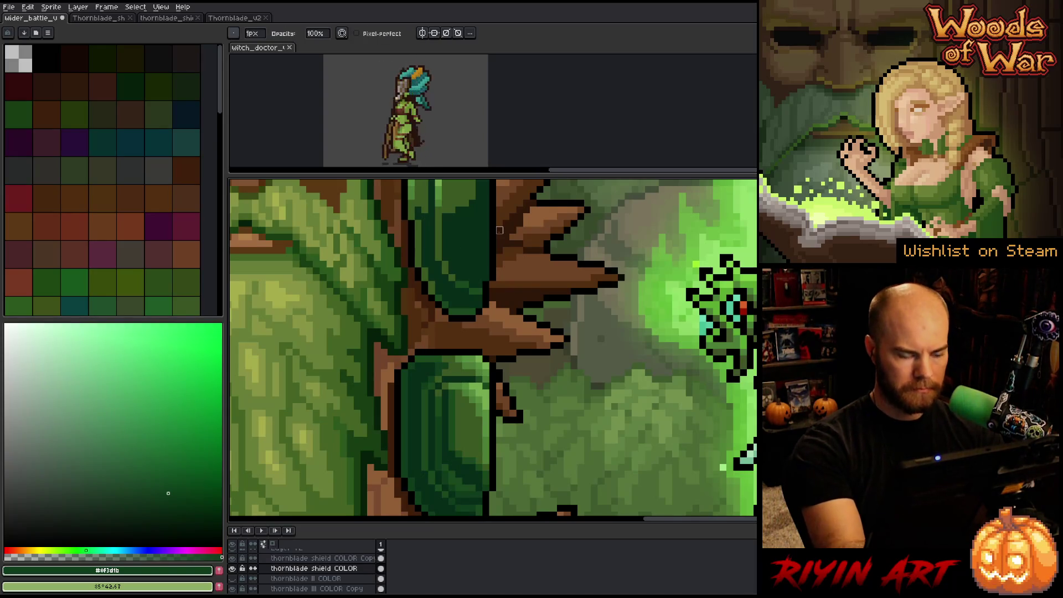
scroll(460, 370, down, 2)
scroll(460, 370, up, 2)
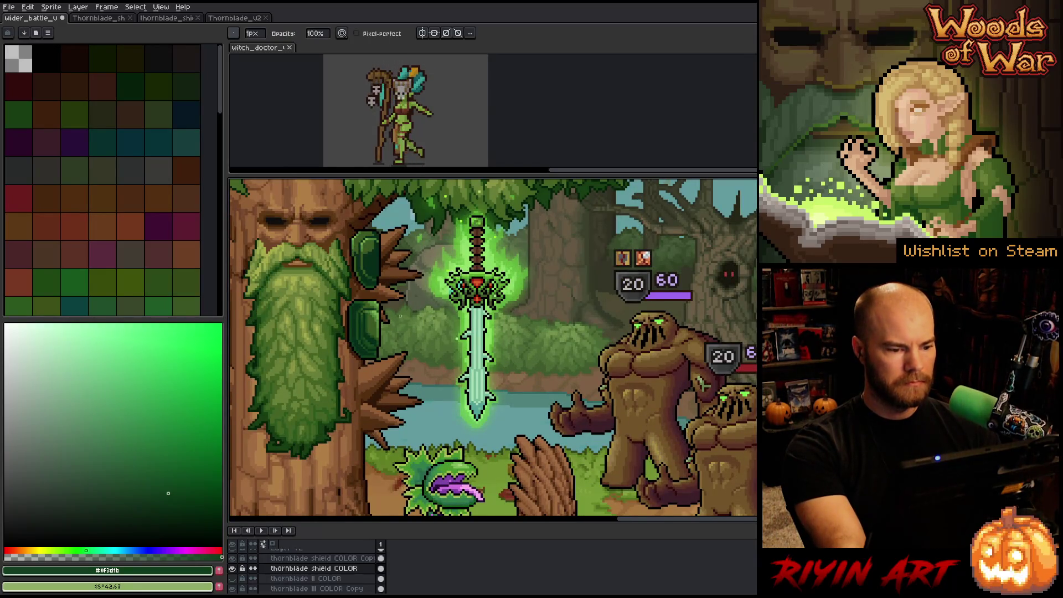
scroll(390, 310, up, 3)
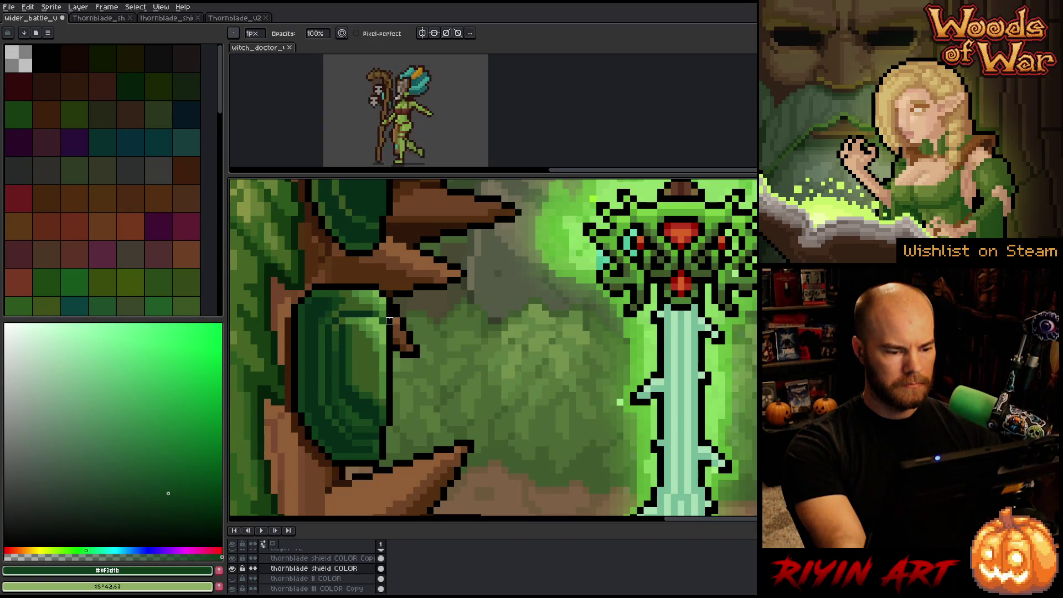
scroll(389, 436, down, 3)
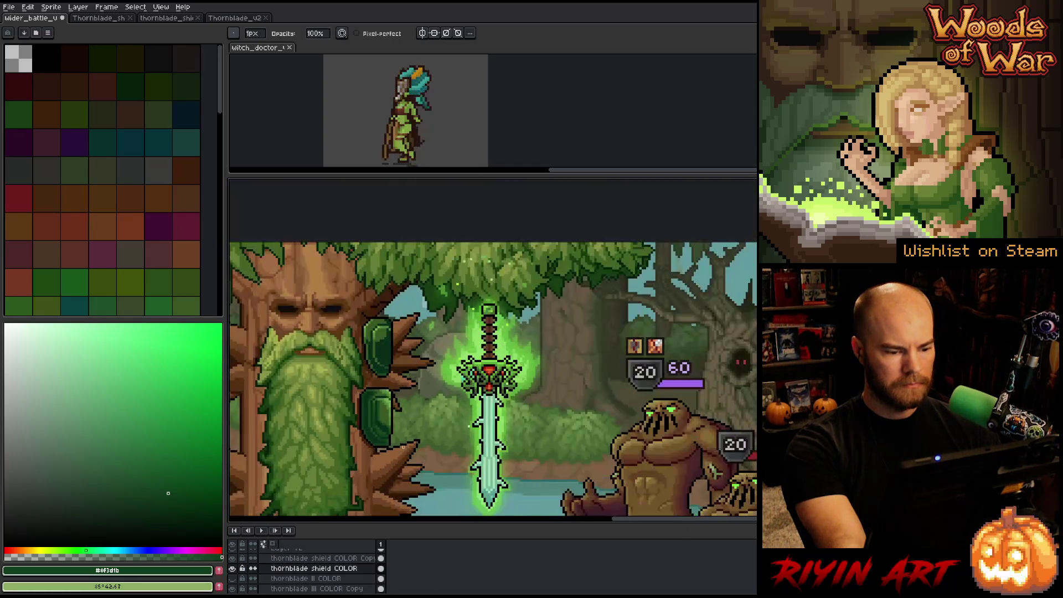
scroll(432, 432, down, 1)
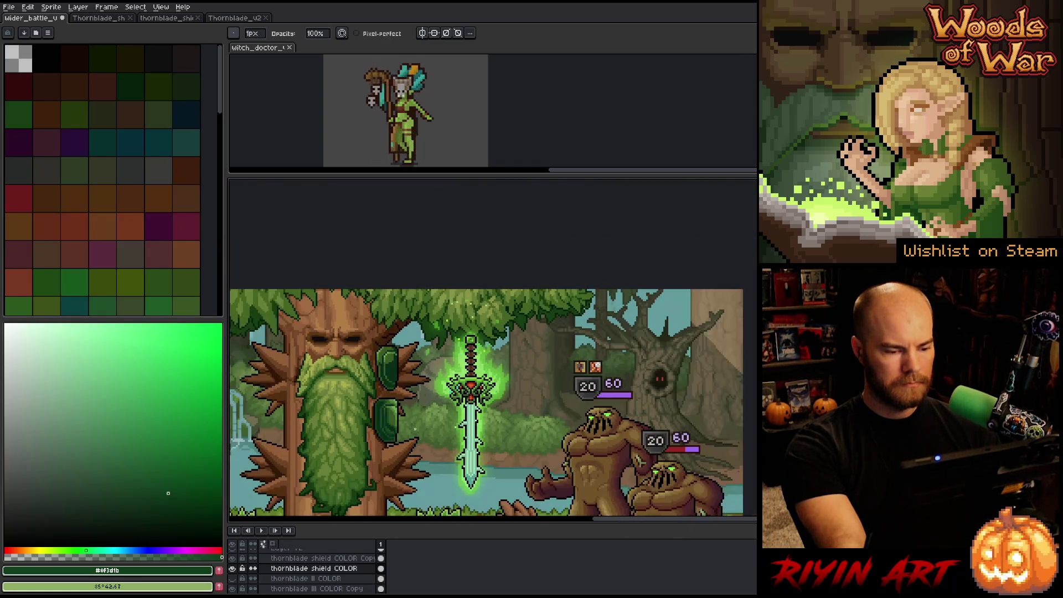
- Pan to the tree face and duplicate the 'thornblade shield COLOR' layer
drag(457, 419, 427, 396)
key(b)
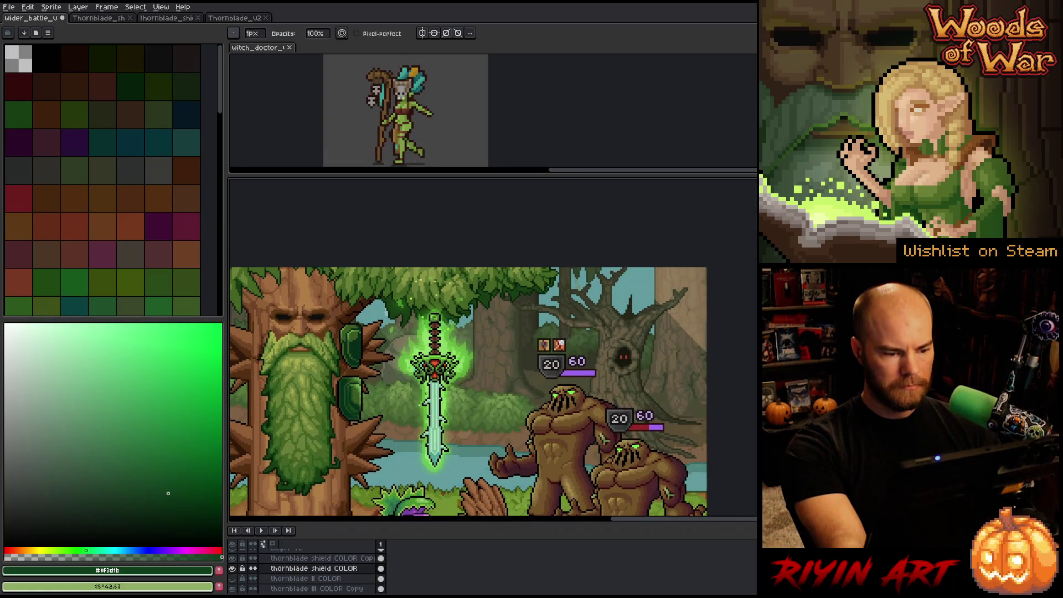
scroll(617, 499, up, 1)
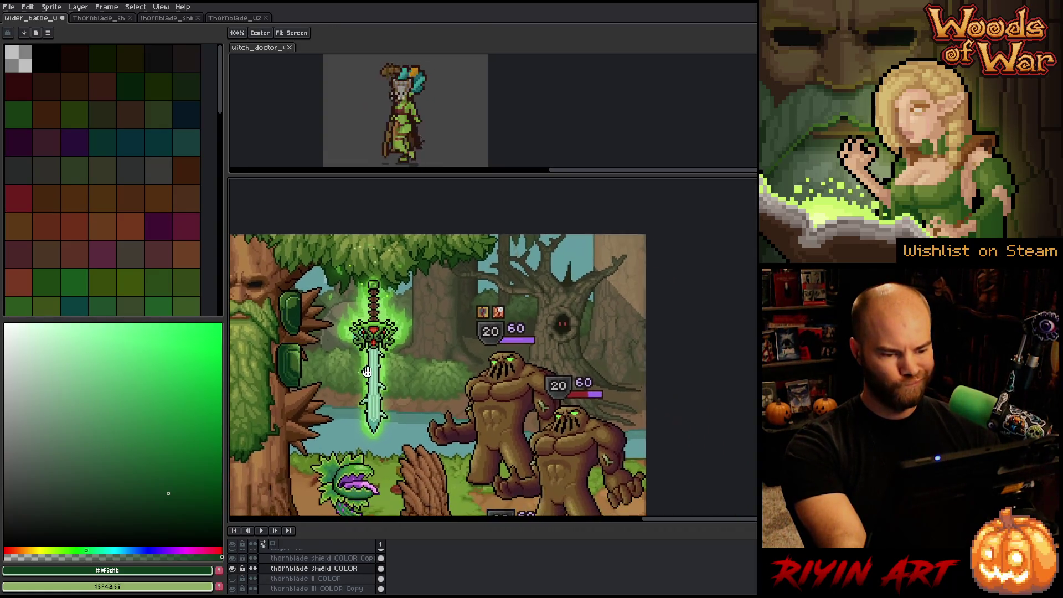
drag(345, 360, 395, 347)
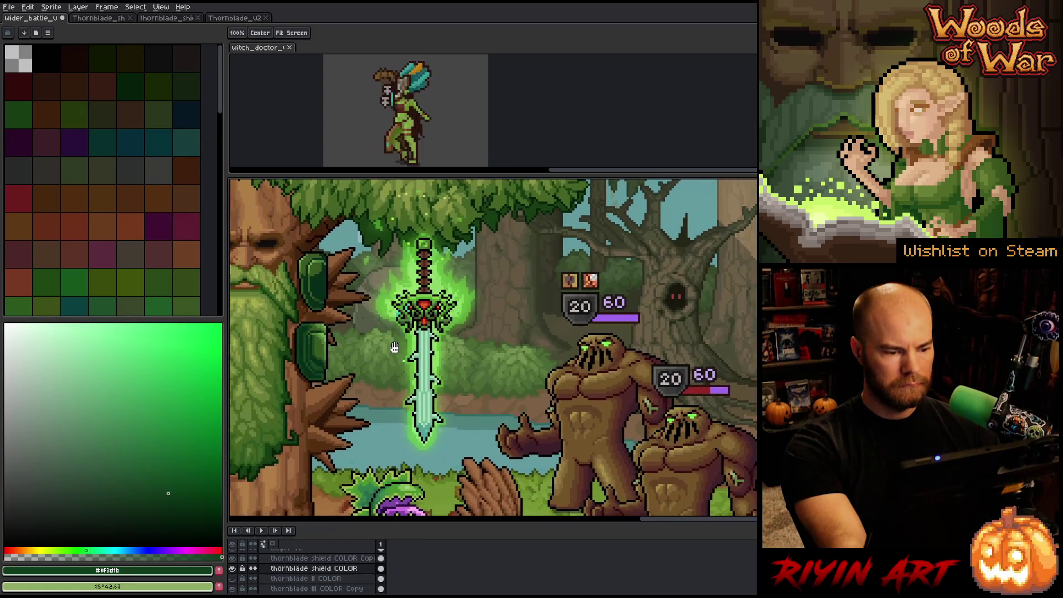
right_click(292, 568)
click(312, 569)
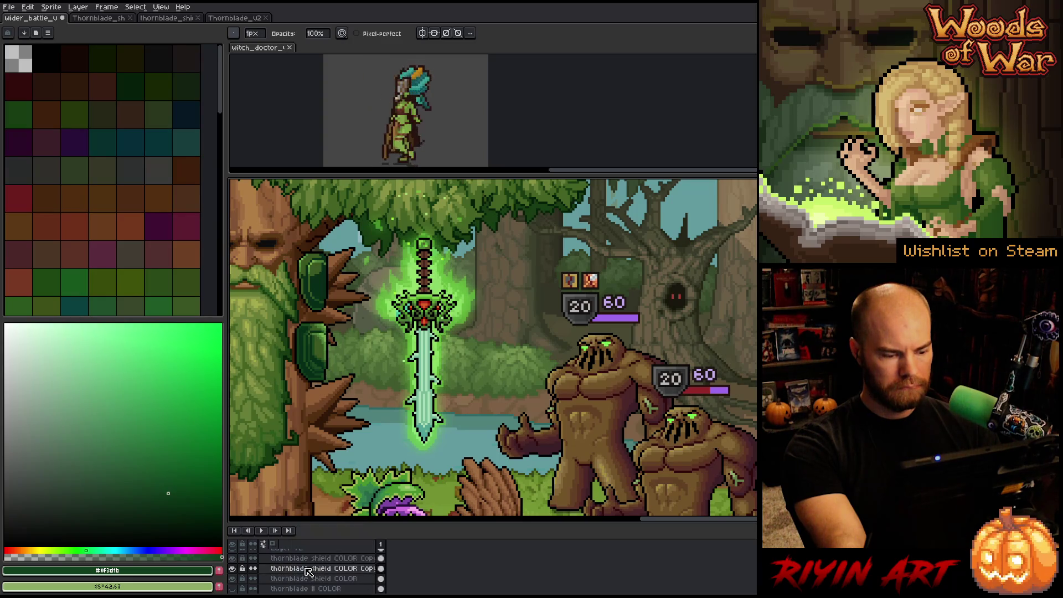
- Try Overlay, Color Dodge and Soft Light blending on the copied layer, settling on Screen
double_click(308, 568)
click(745, 299)
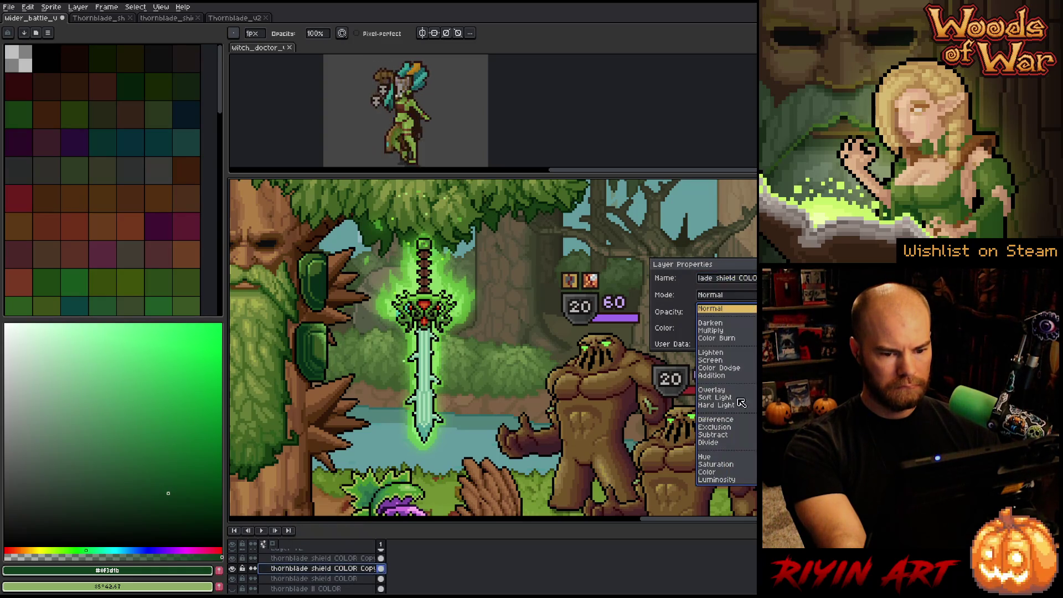
click(723, 395)
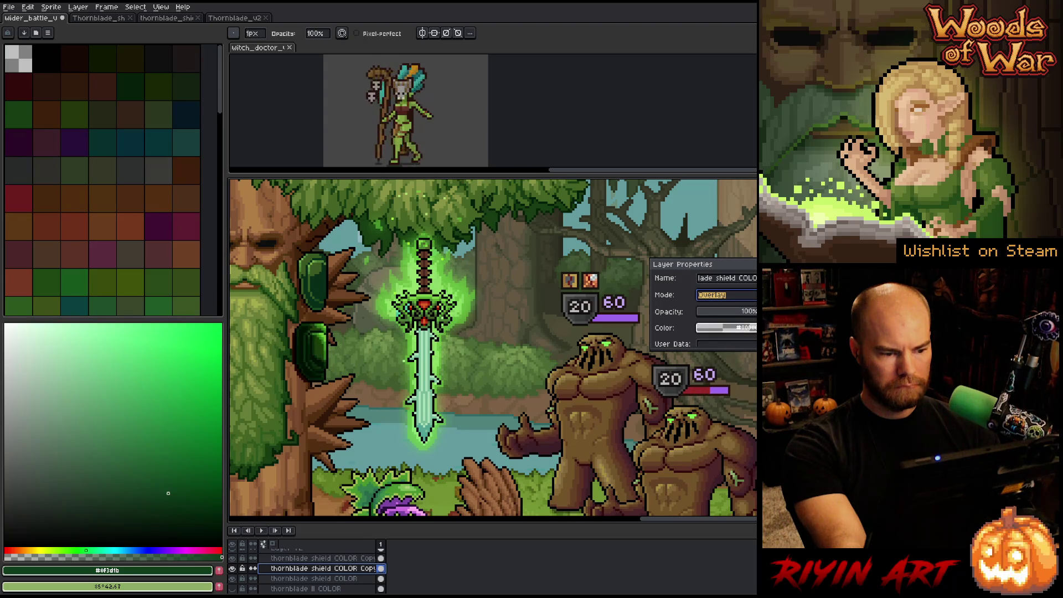
click(726, 294)
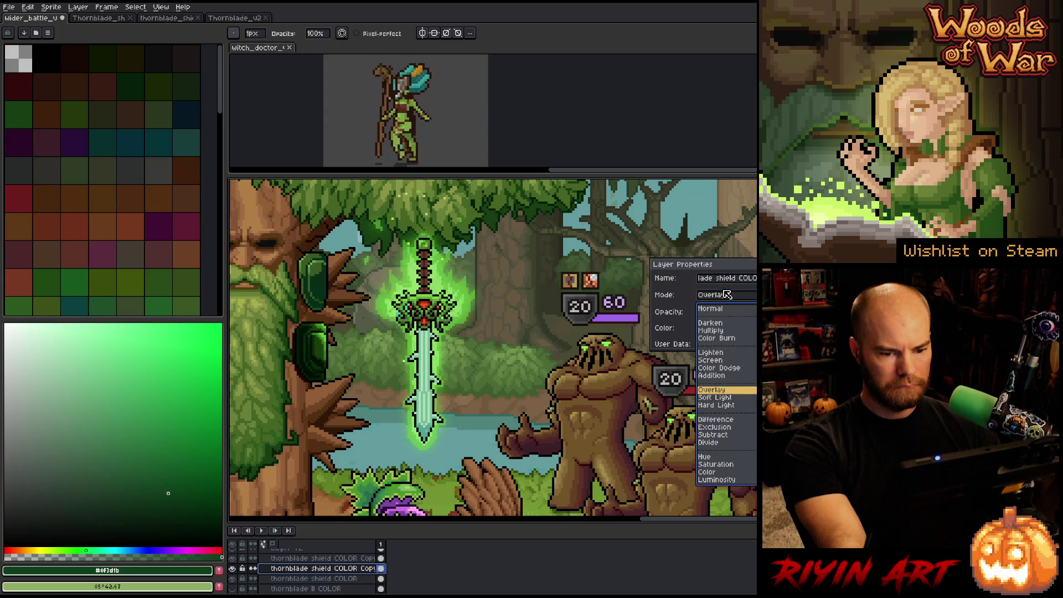
click(724, 377)
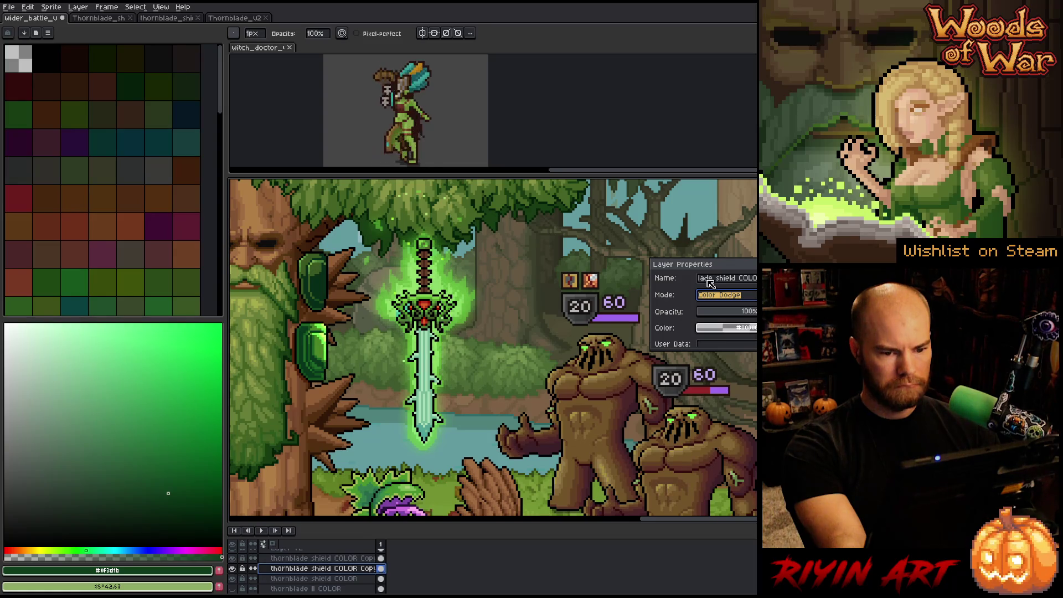
drag(703, 267, 558, 263)
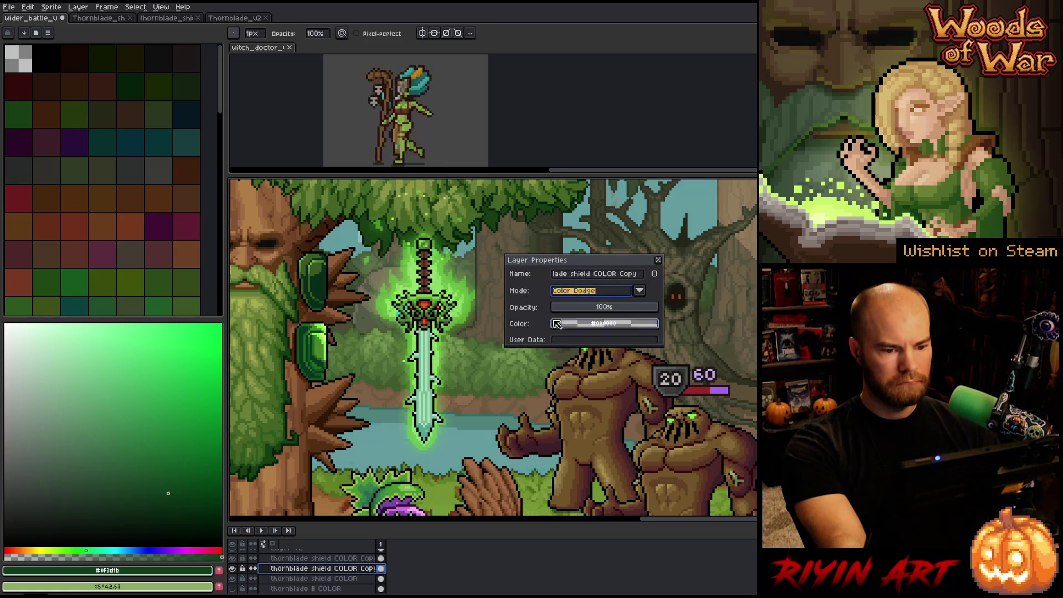
click(598, 291)
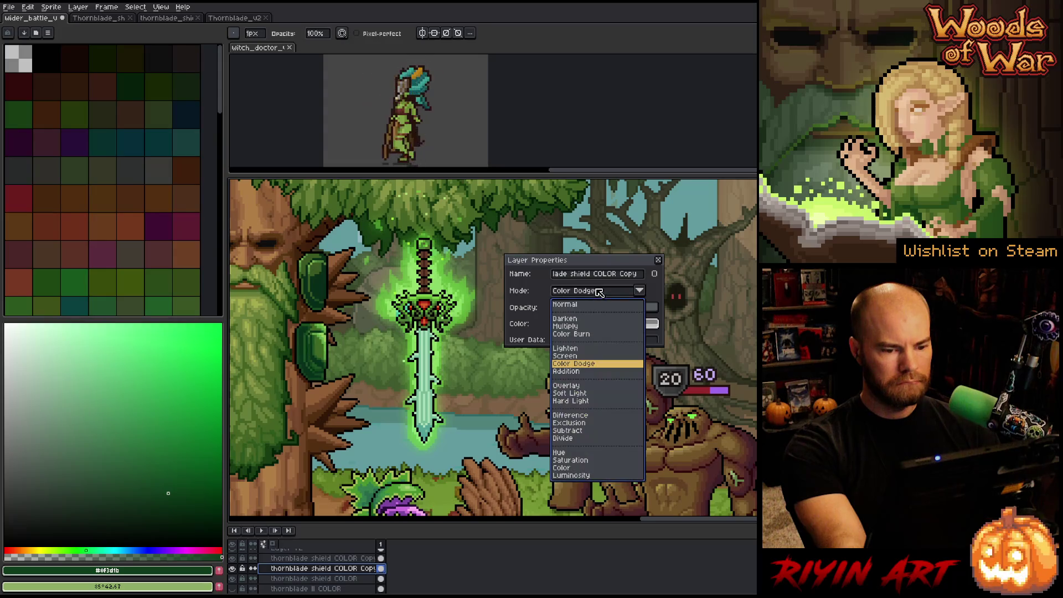
click(570, 393)
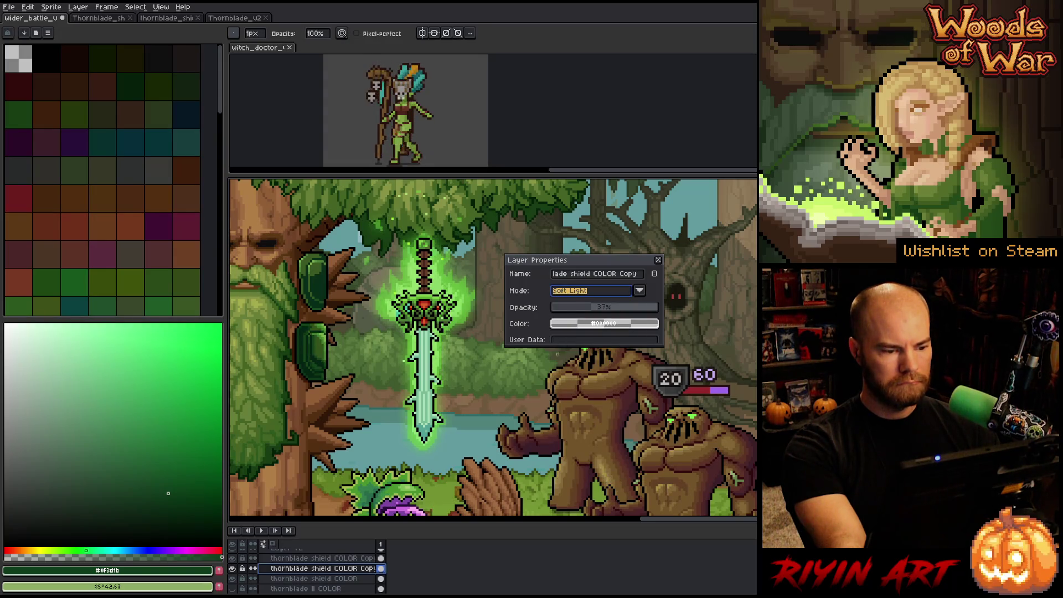
click(579, 292)
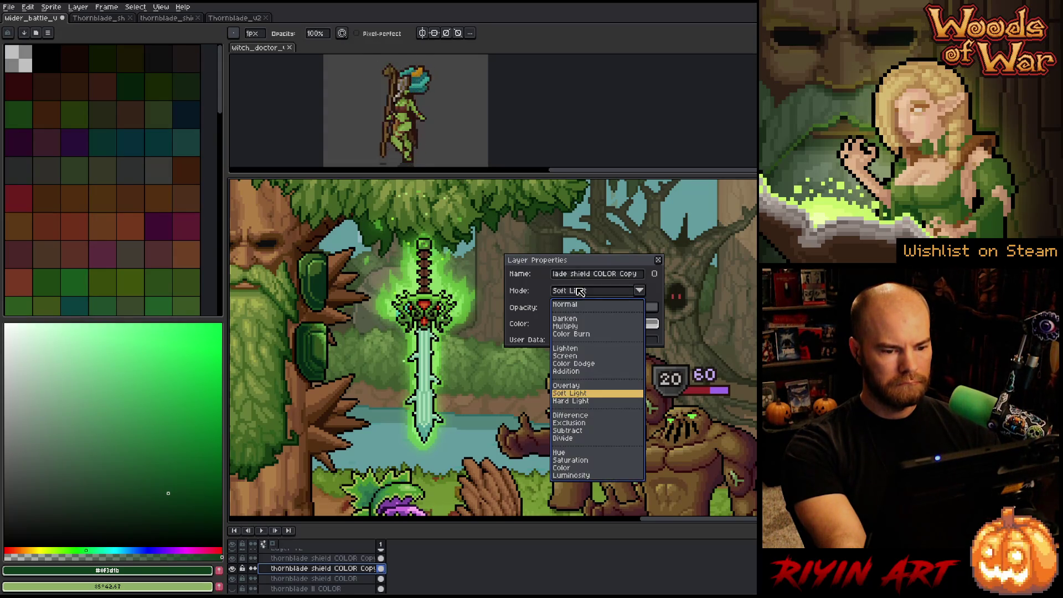
click(567, 357)
- Lower the Screen copy's opacity to a low value for a subtle glow
click(617, 308)
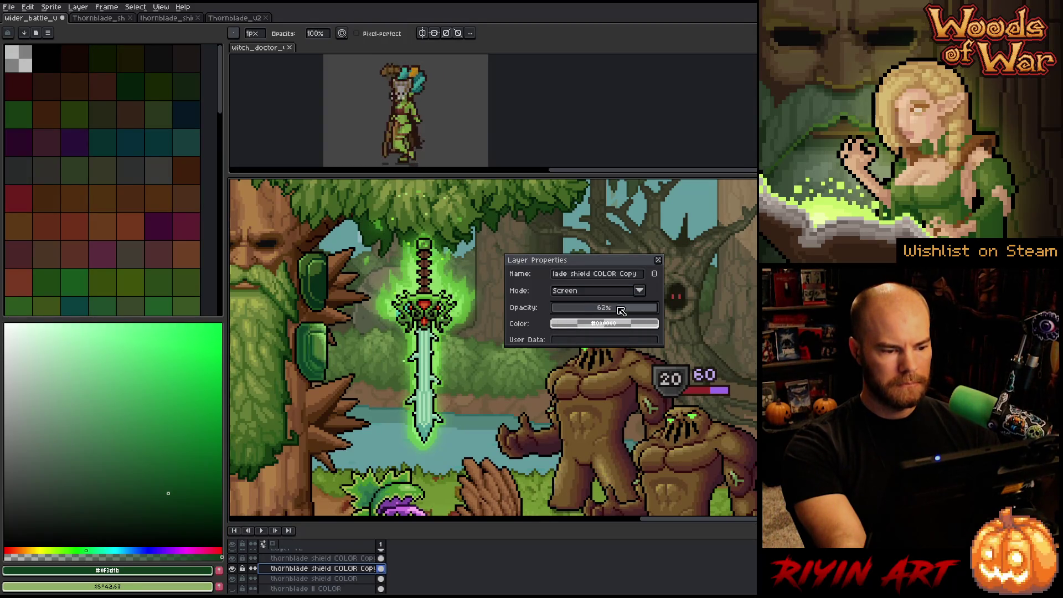
click(576, 310)
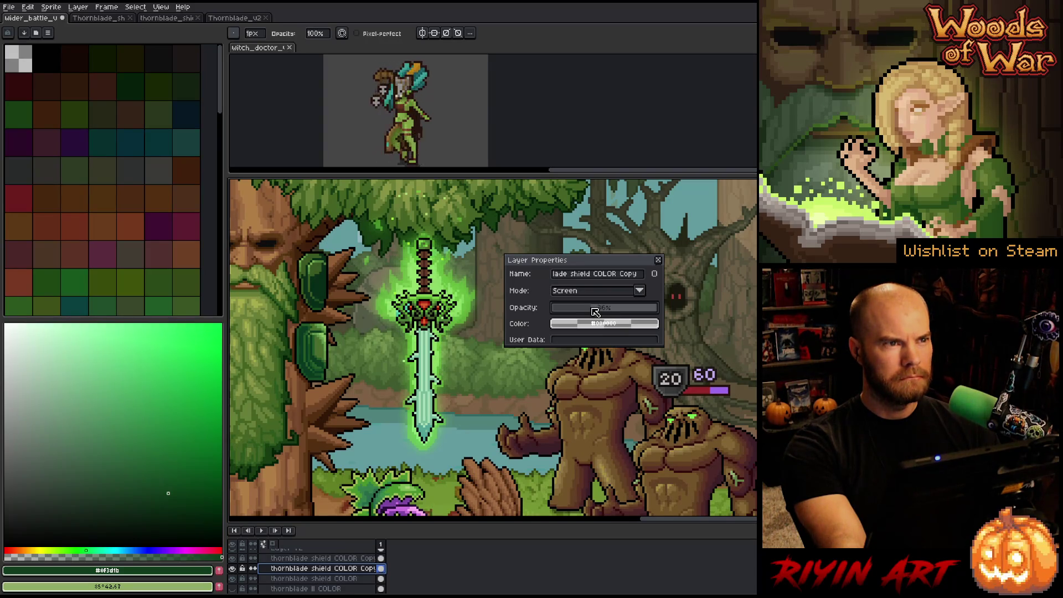
drag(595, 311, 585, 310)
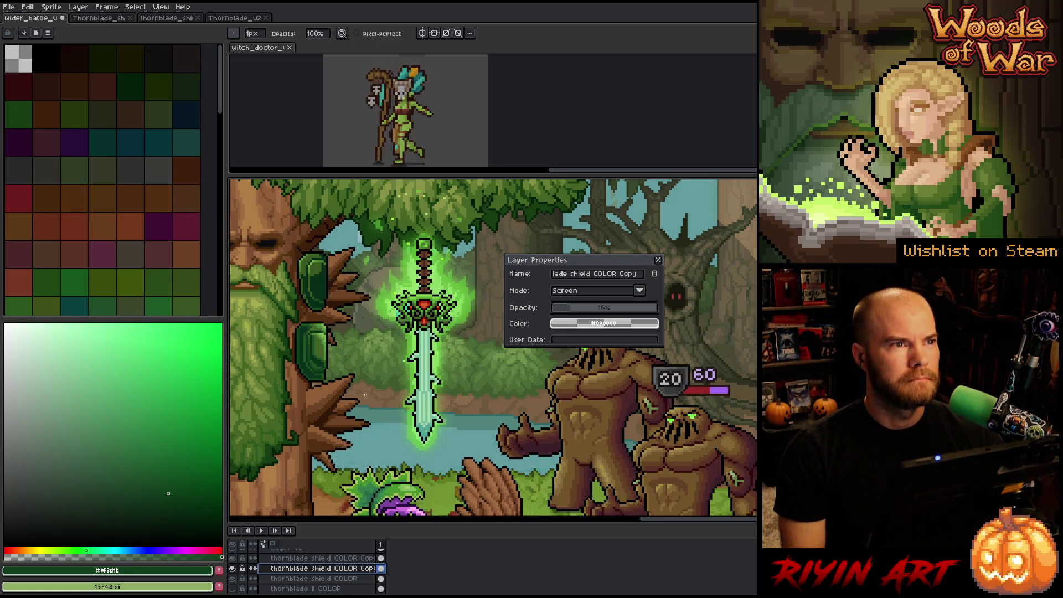
scroll(365, 394, down, 3)
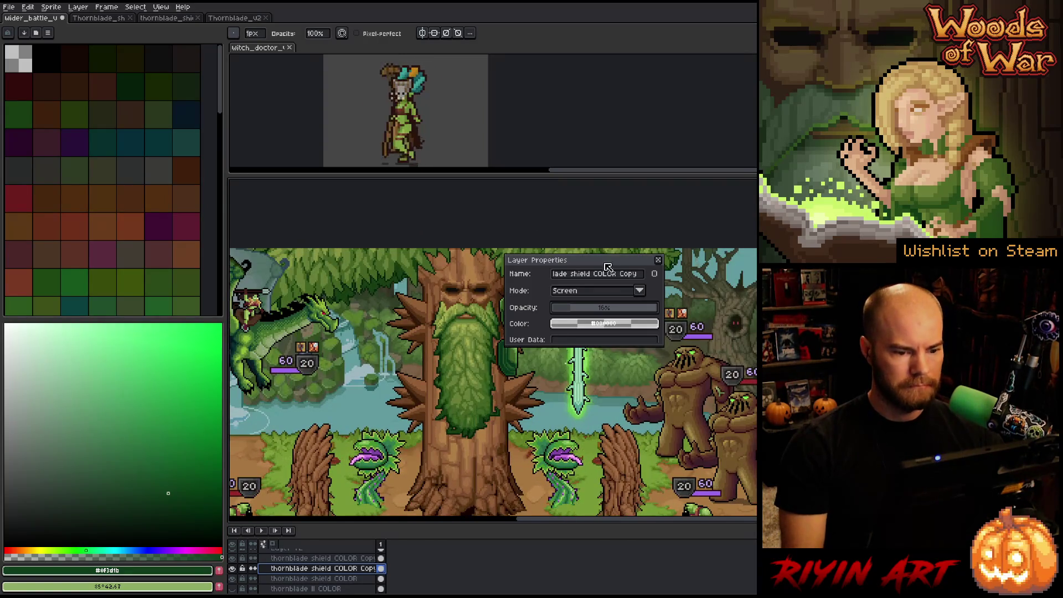
- Move the Layer Properties dialog off the artwork and zoom to inspect the glow
mouse_move(608, 267)
mouse_down()
mouse_move(615, 135)
mouse_move(631, 98)
mouse_up()
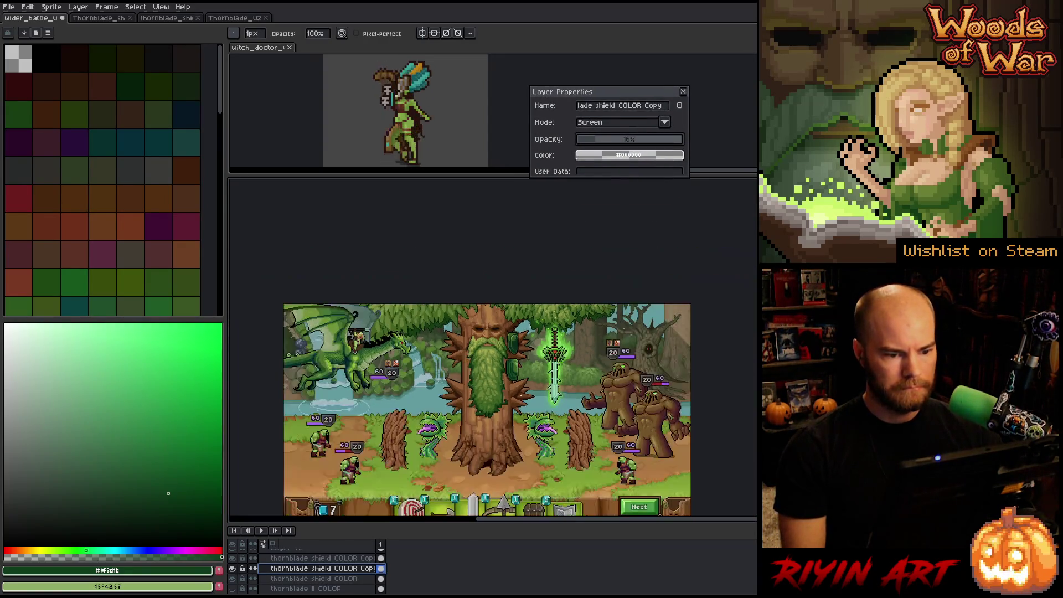
scroll(545, 401, up, 3)
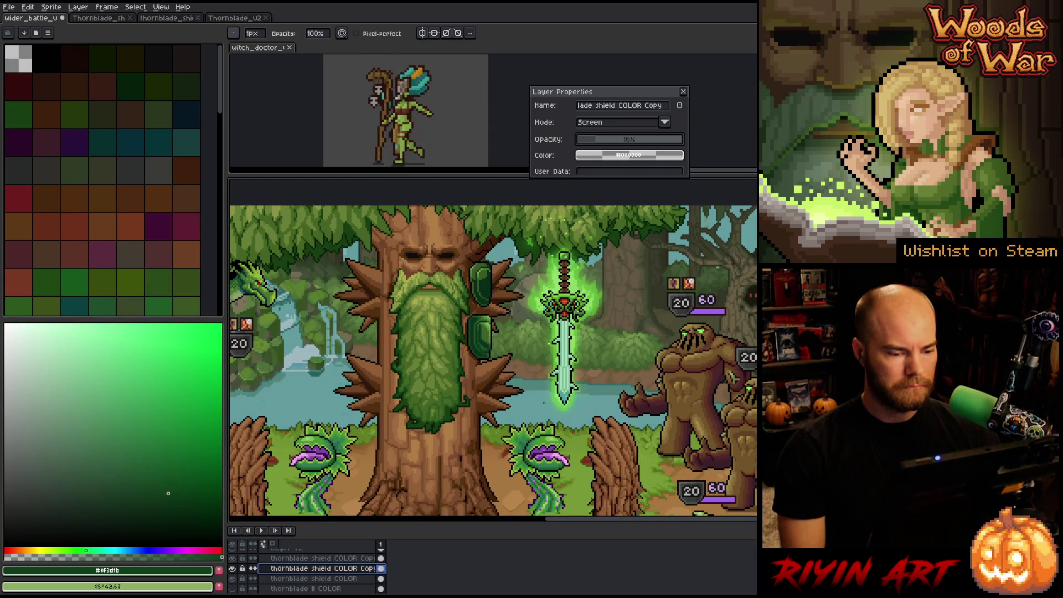
scroll(546, 403, up, 2)
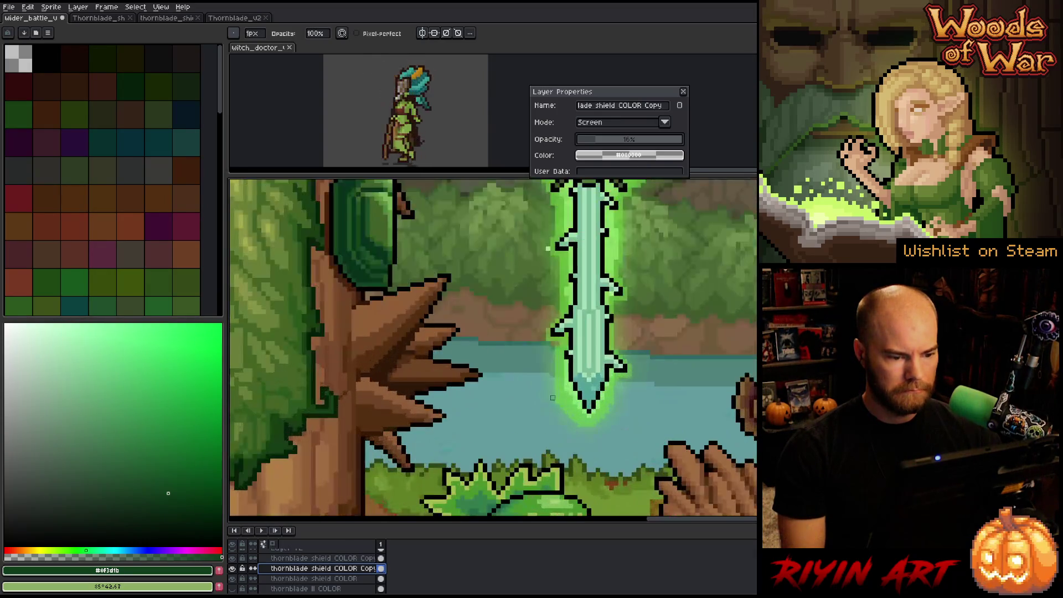
scroll(399, 366, down, 2)
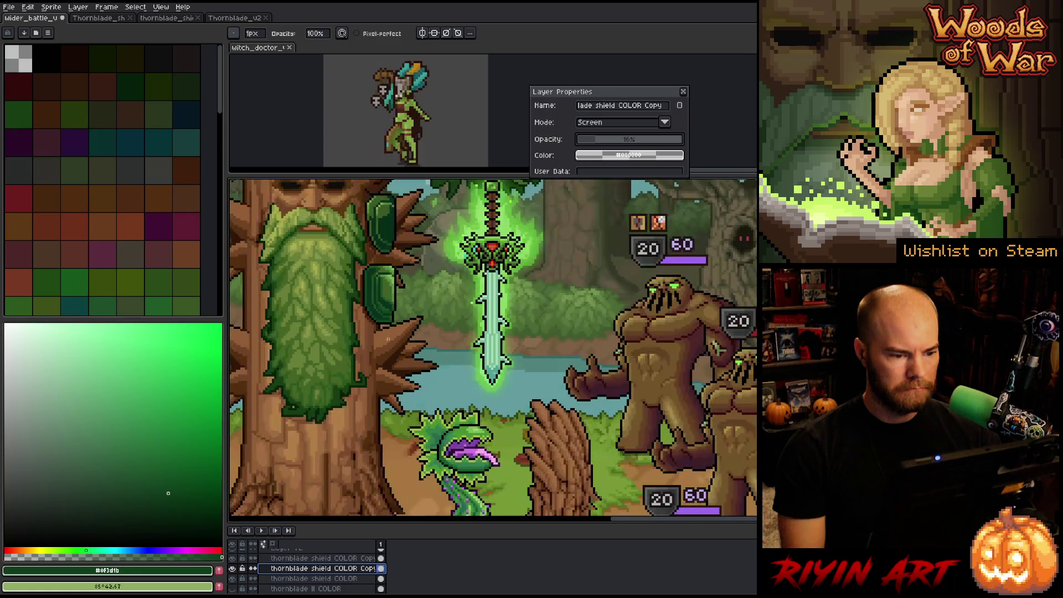
scroll(379, 281, up, 1)
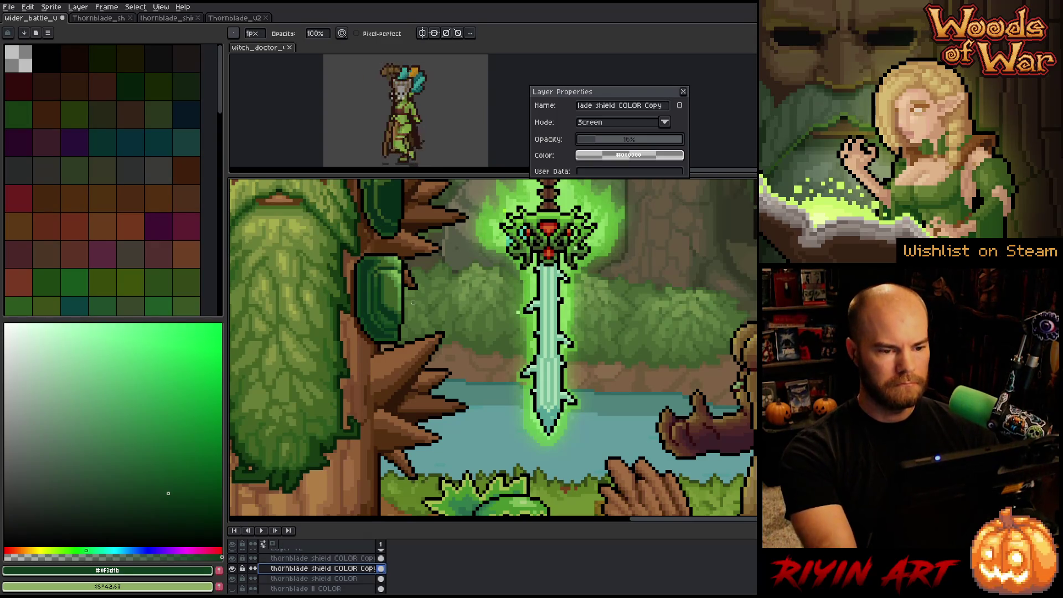
scroll(412, 305, down, 2)
scroll(414, 271, up, 2)
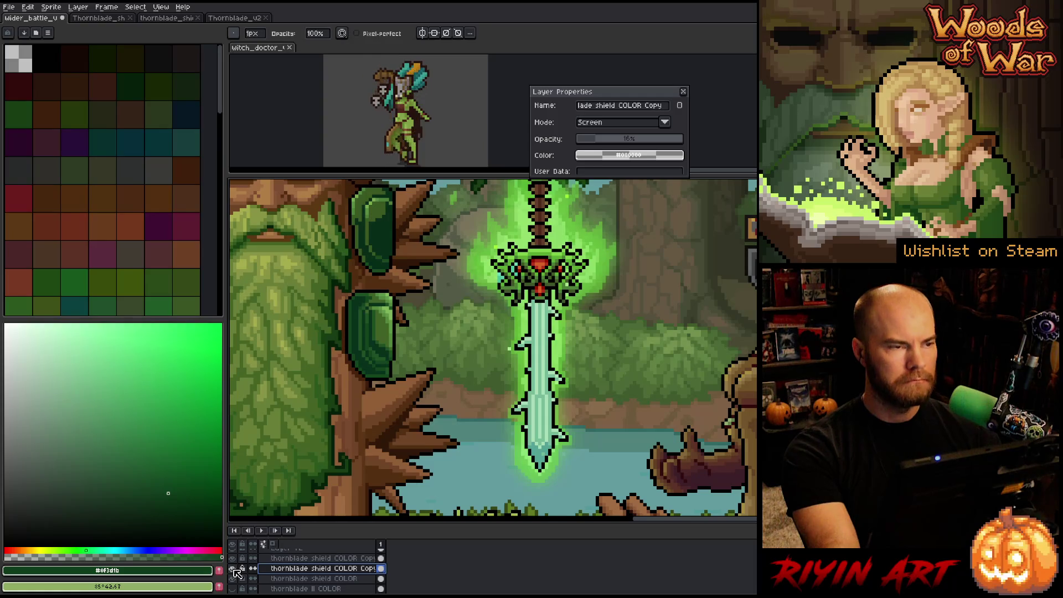
- Compare the glow layer on and off, close its properties, and move to the base shield layer
click(234, 569)
click(235, 568)
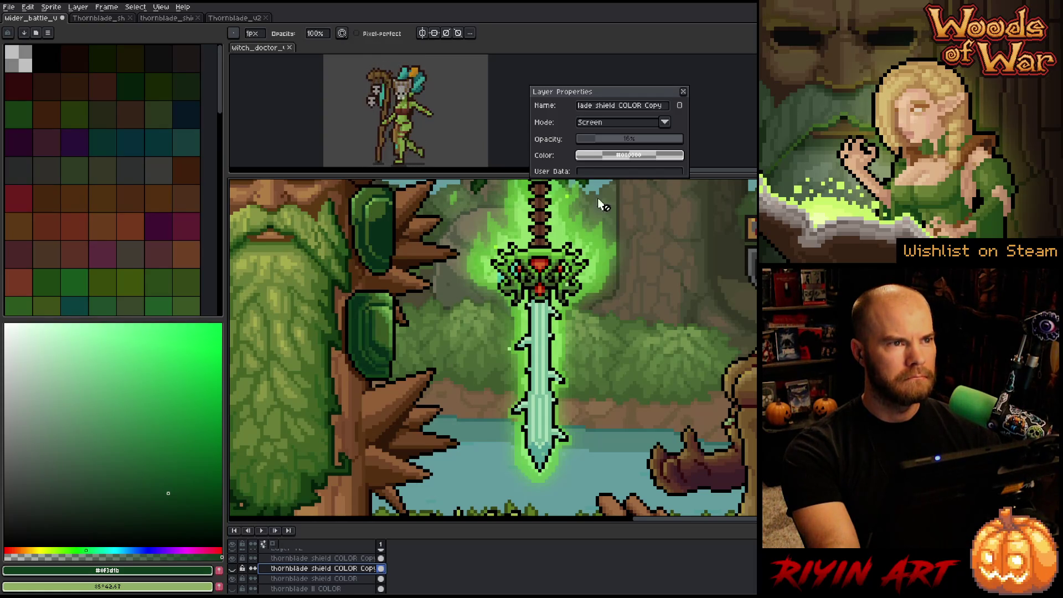
click(684, 92)
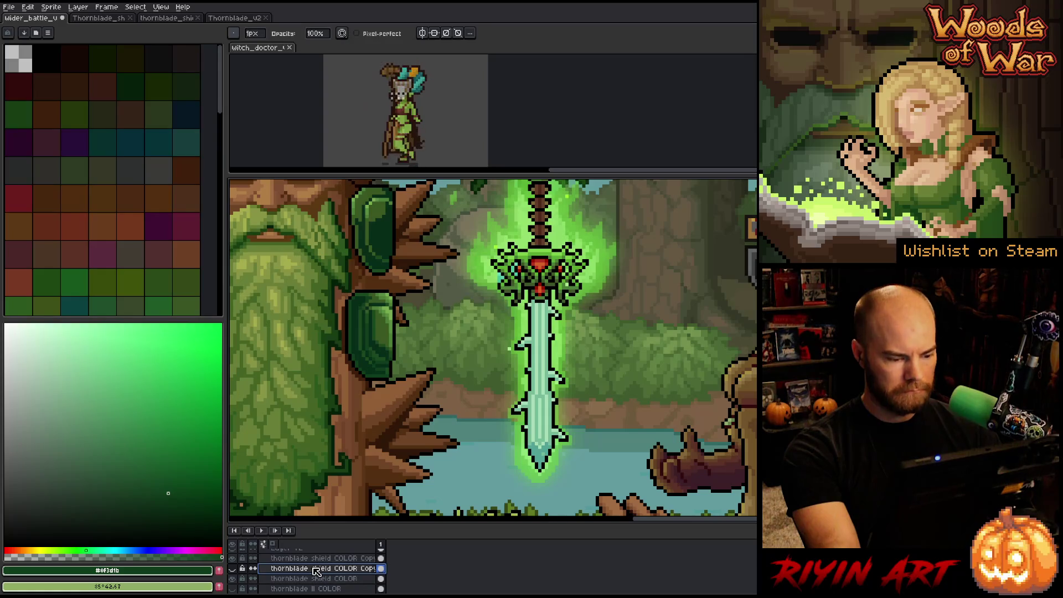
key(Delete)
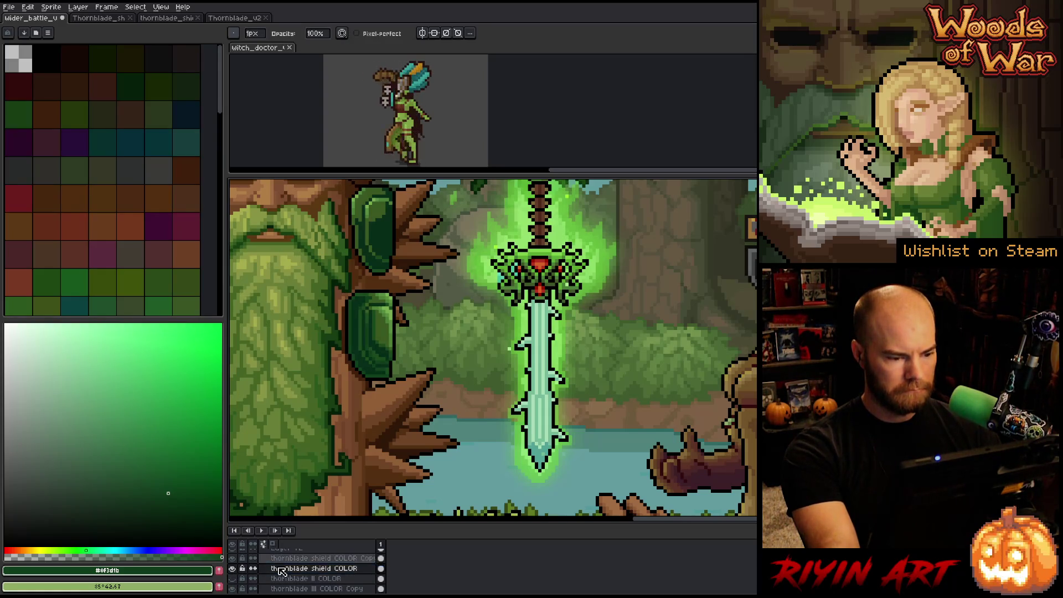
- Select the lower shield's bottom, excluding the bottom-left corner, and nudge it up slightly
key(m)
scroll(377, 363, up, 2)
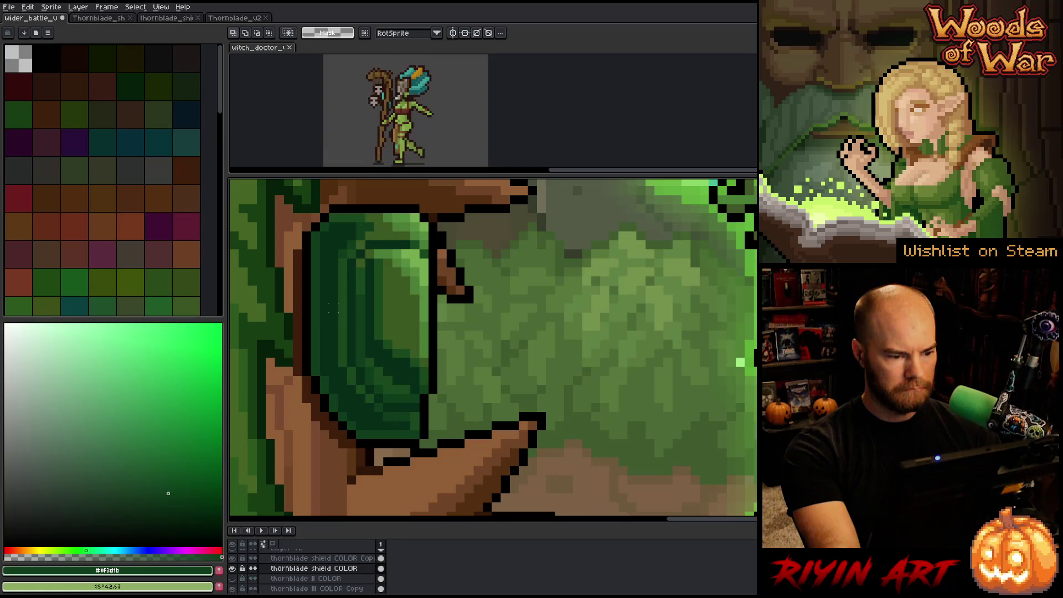
mouse_move(329, 303)
mouse_down()
mouse_move(373, 364)
mouse_move(475, 422)
mouse_up()
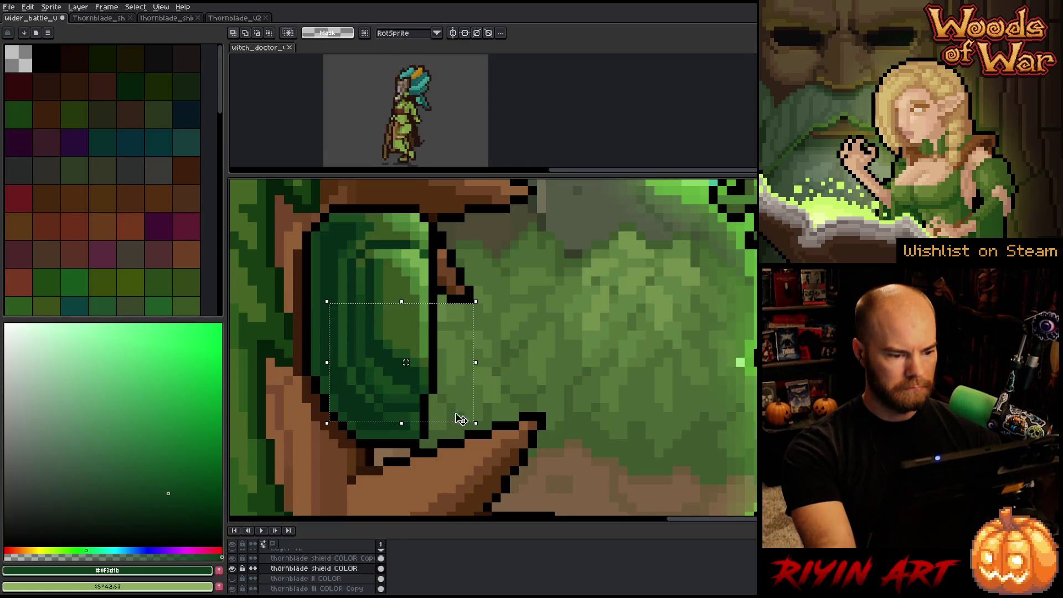
mouse_move(356, 440)
mouse_down()
mouse_move(308, 406)
mouse_move(302, 385)
mouse_up()
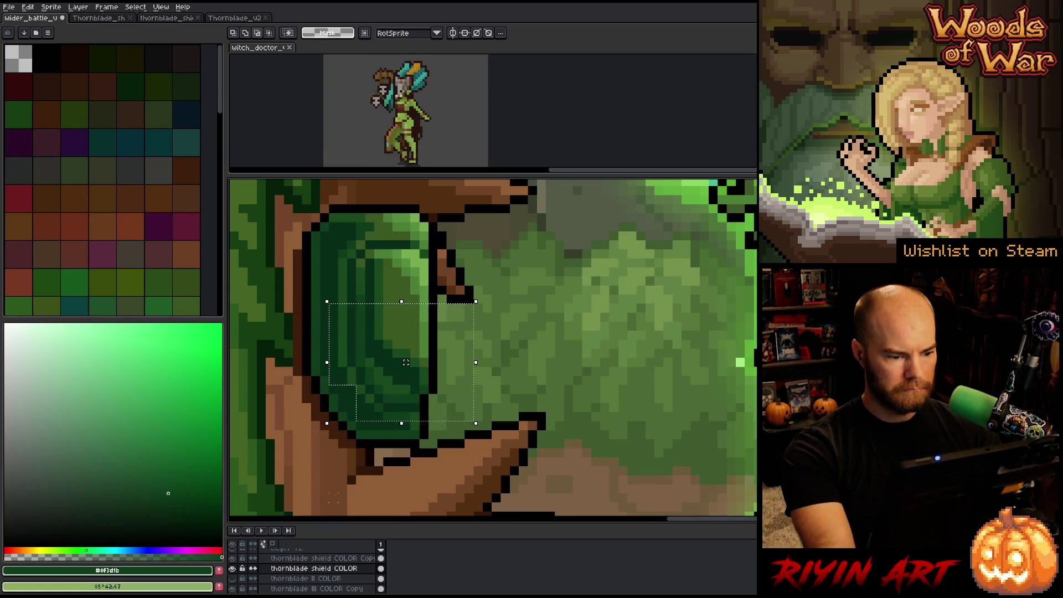
mouse_move(490, 268)
mouse_down()
mouse_move(401, 330)
mouse_move(406, 354)
mouse_up()
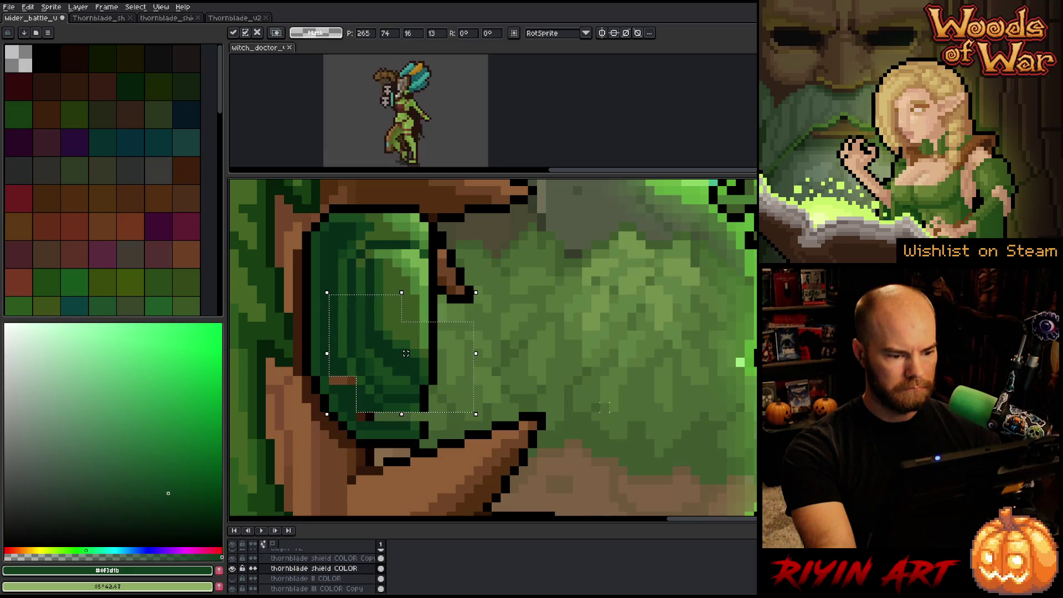
key(Return)
- Sample dark green #072c19 and paint over the brown pixels along the shield's bottom edge
alt+click(426, 399)
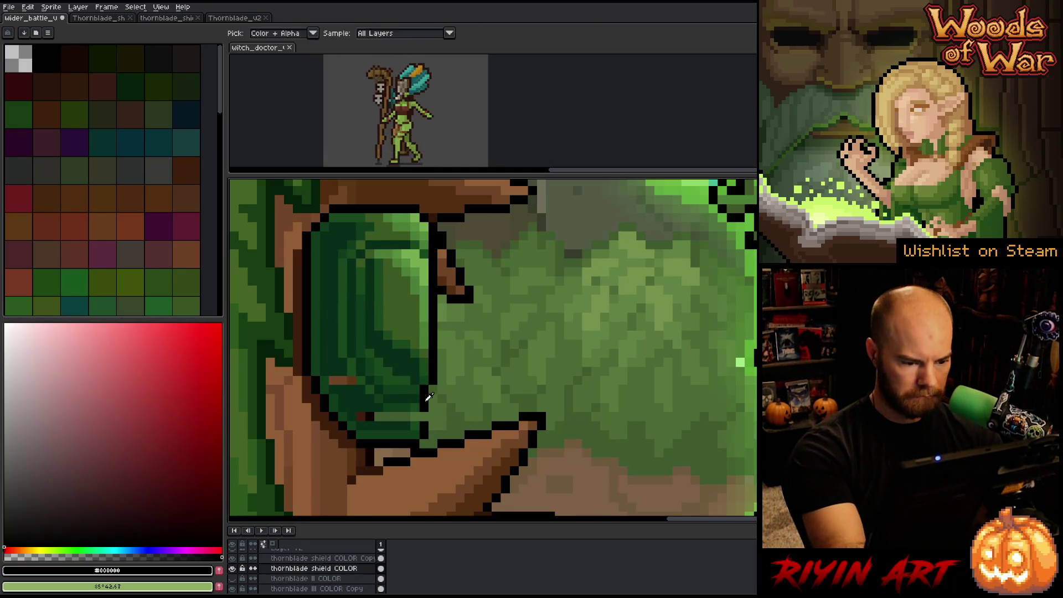
click(416, 417)
click(404, 421)
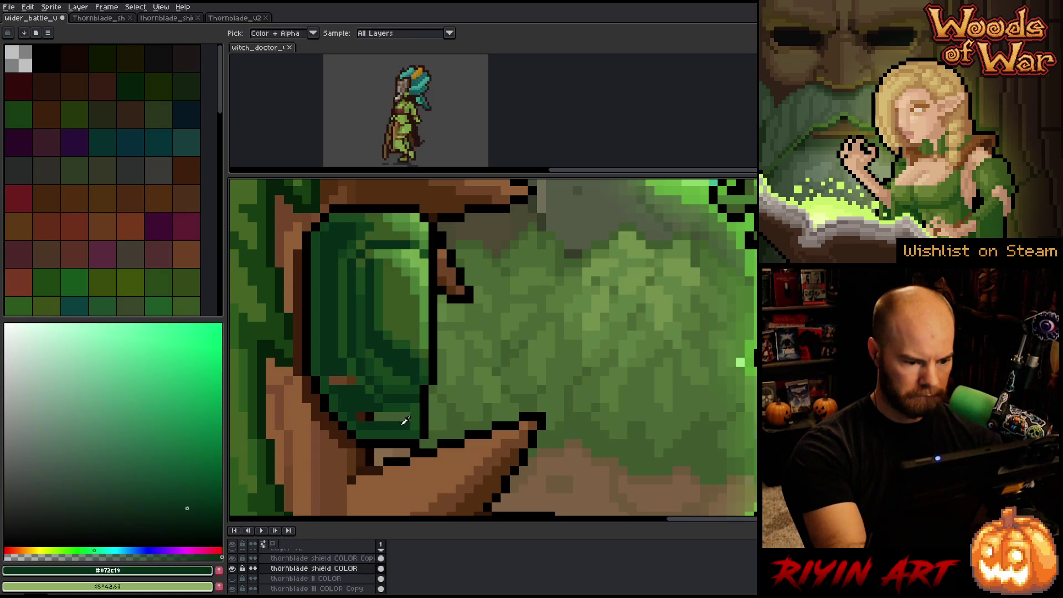
drag(401, 417, 386, 420)
drag(363, 380, 331, 381)
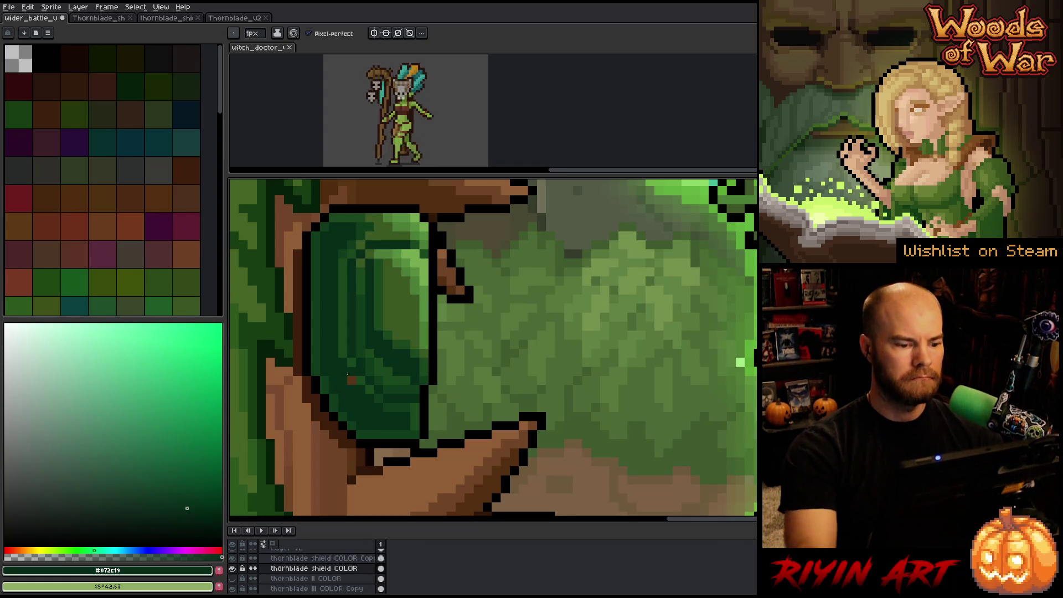
- Zoom onto the shield and compare greens #0f3d1b and #13491c, settling on #0f3d1b
scroll(405, 445, down, 4)
scroll(405, 445, down, 2)
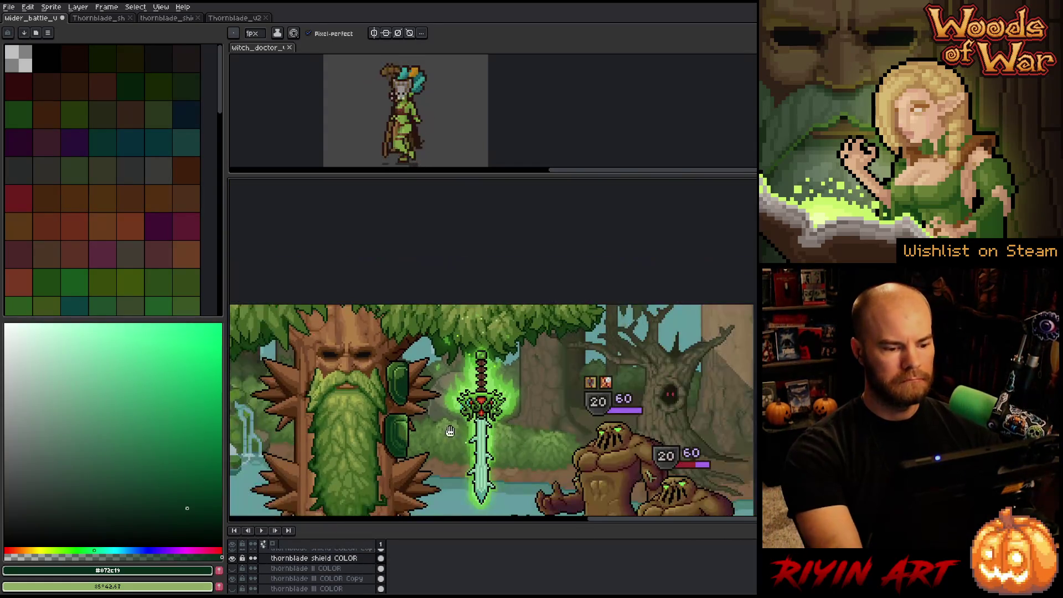
scroll(354, 348, up, 1)
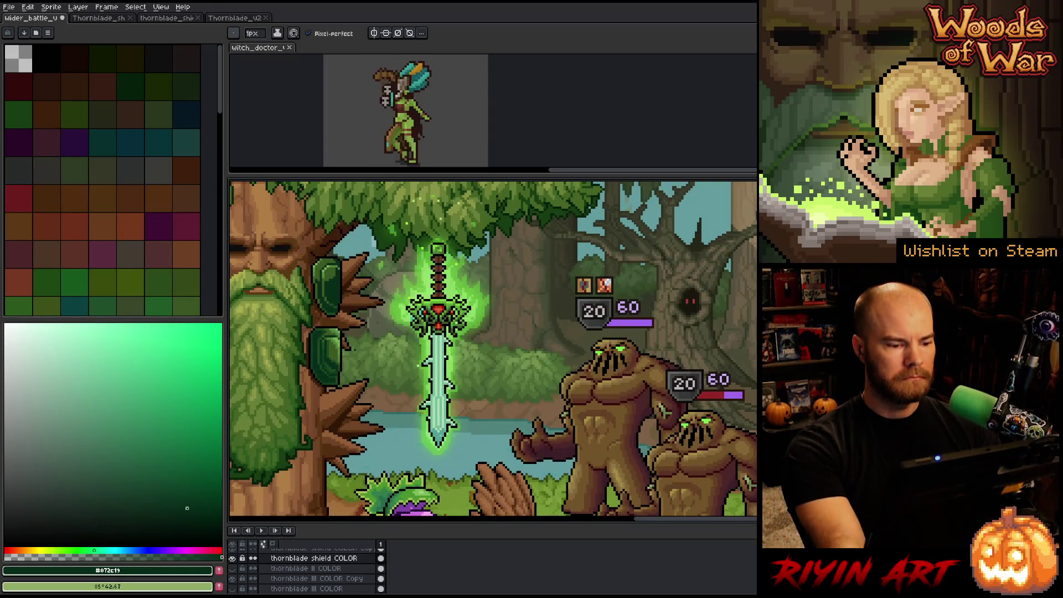
scroll(375, 360, up, 3)
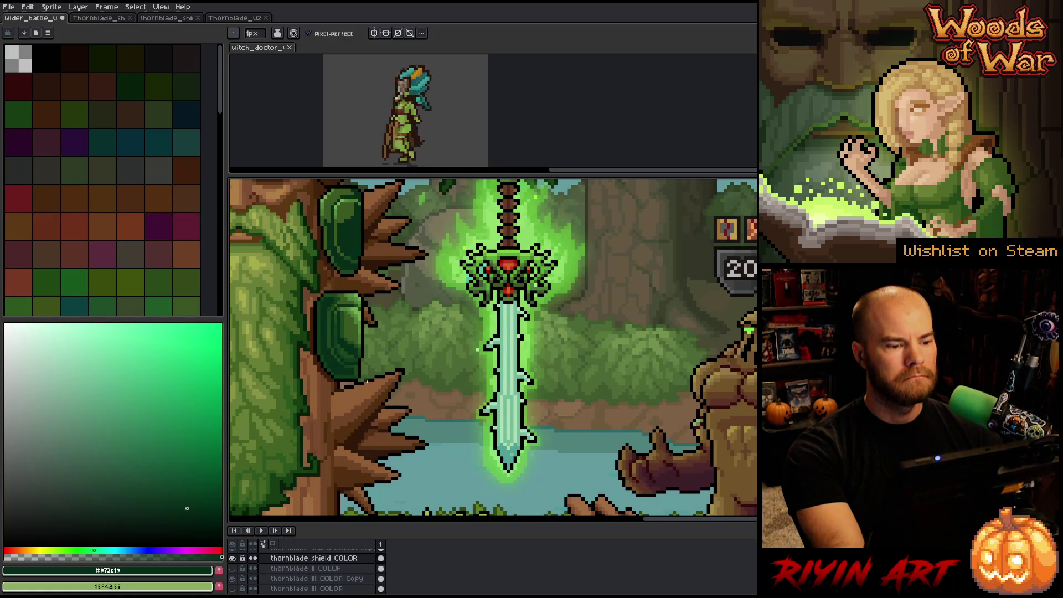
scroll(363, 332, up, 2)
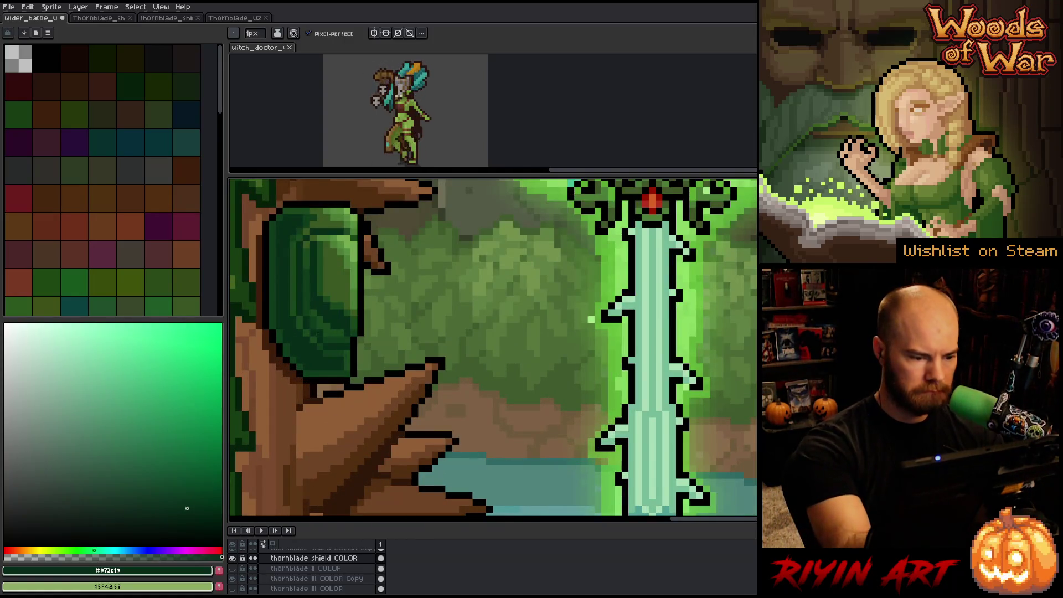
alt+click(318, 331)
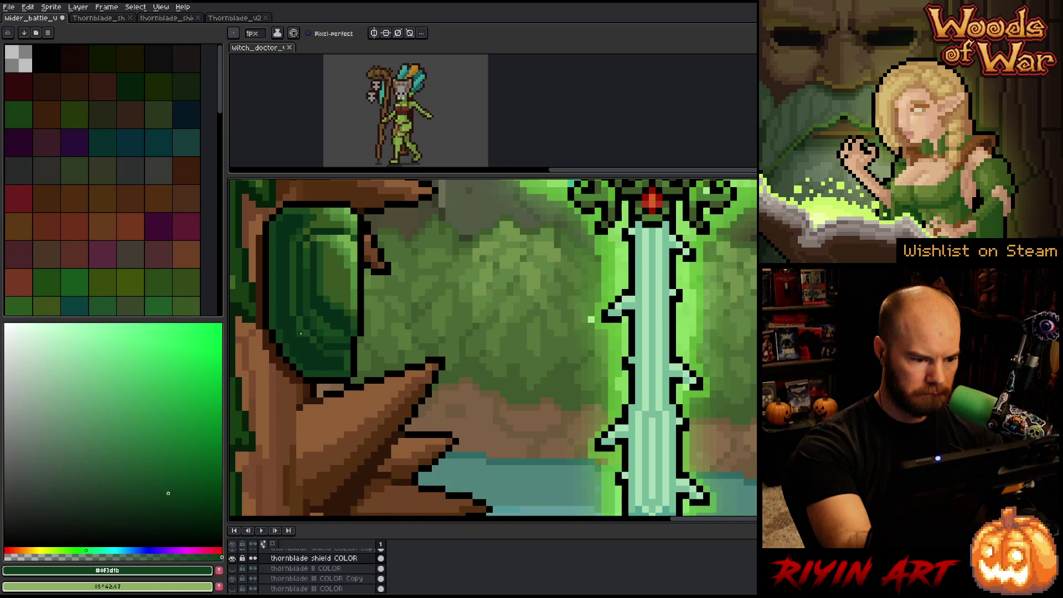
alt+click(318, 344)
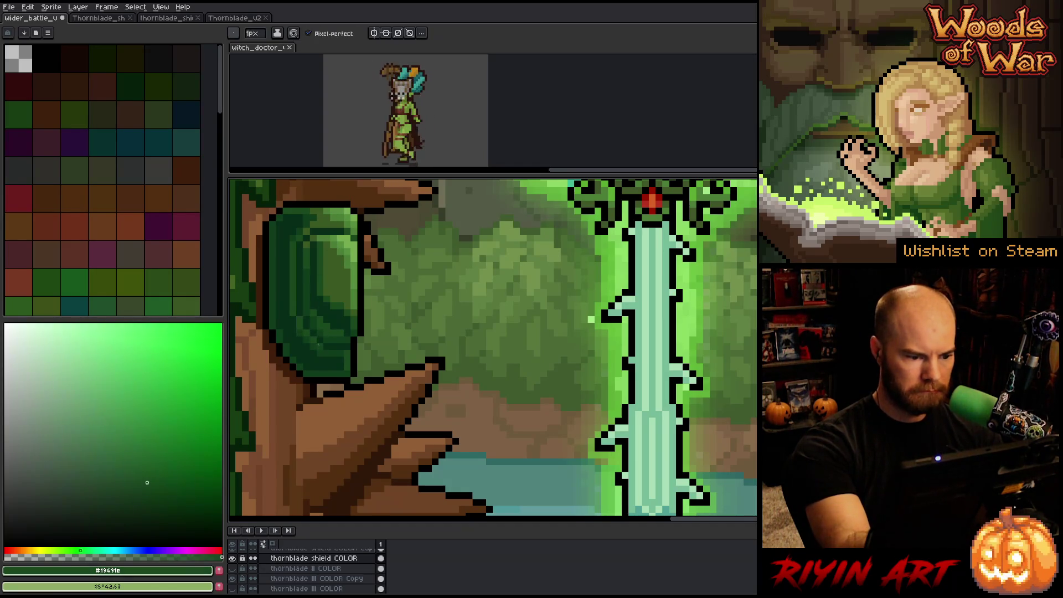
alt+click(290, 319)
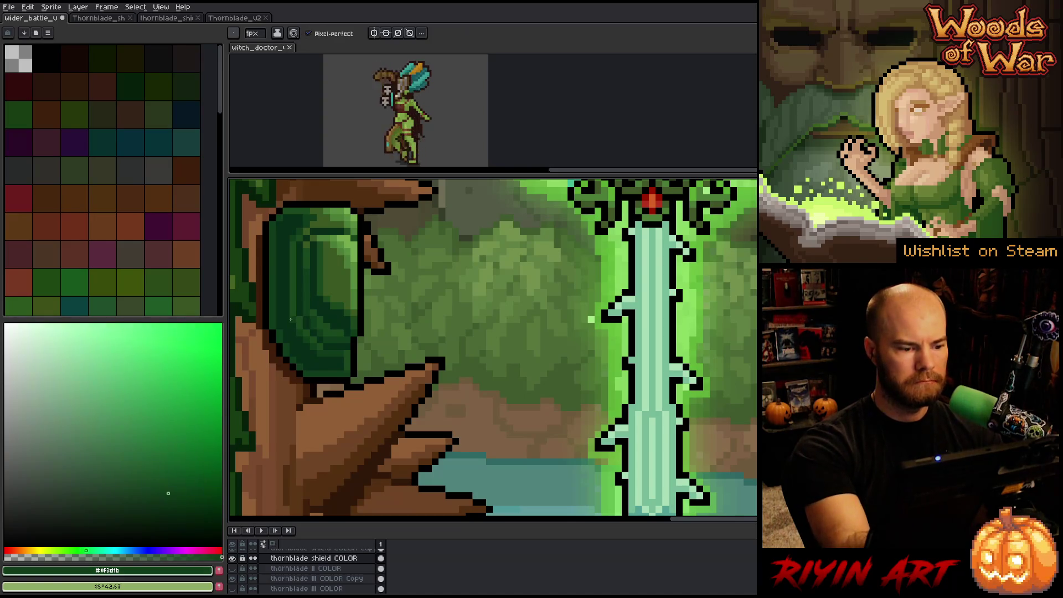
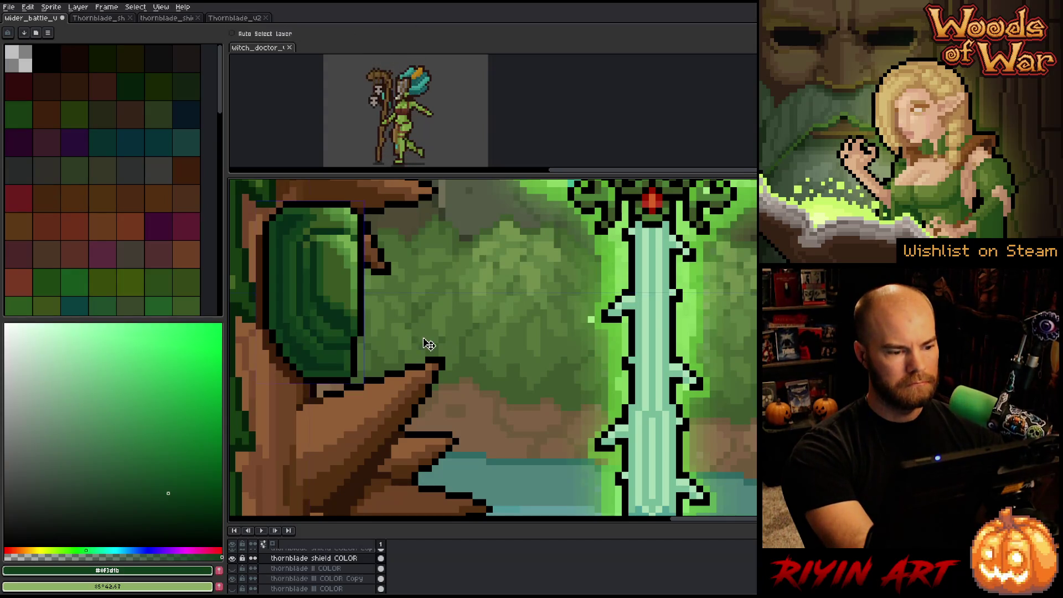
- Eyedrop the shield's darker green to make it the foreground colour
scroll(421, 338, down, 4)
scroll(429, 331, up, 3)
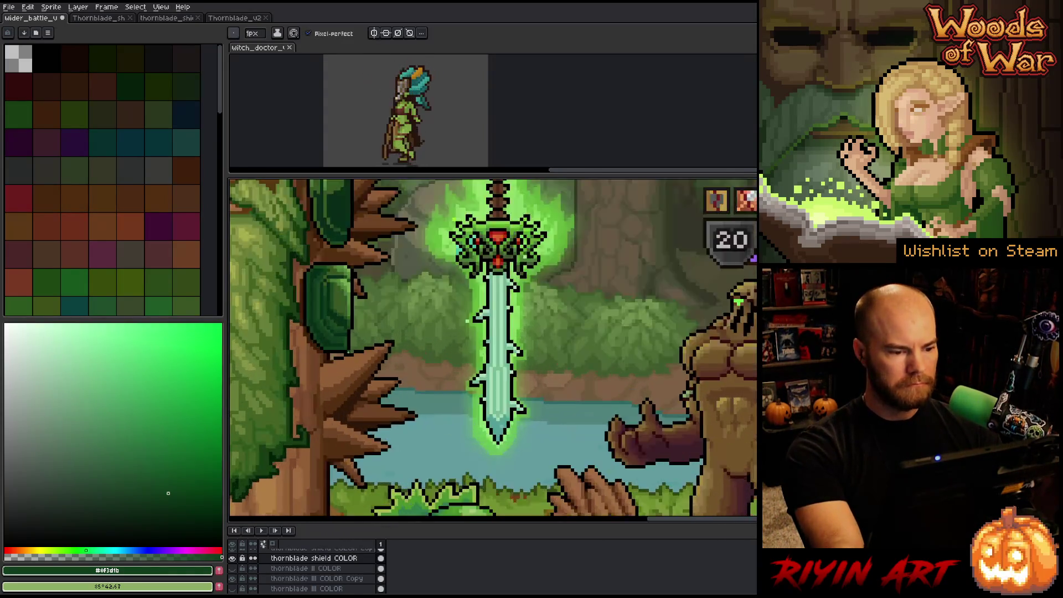
scroll(325, 334, down, 1)
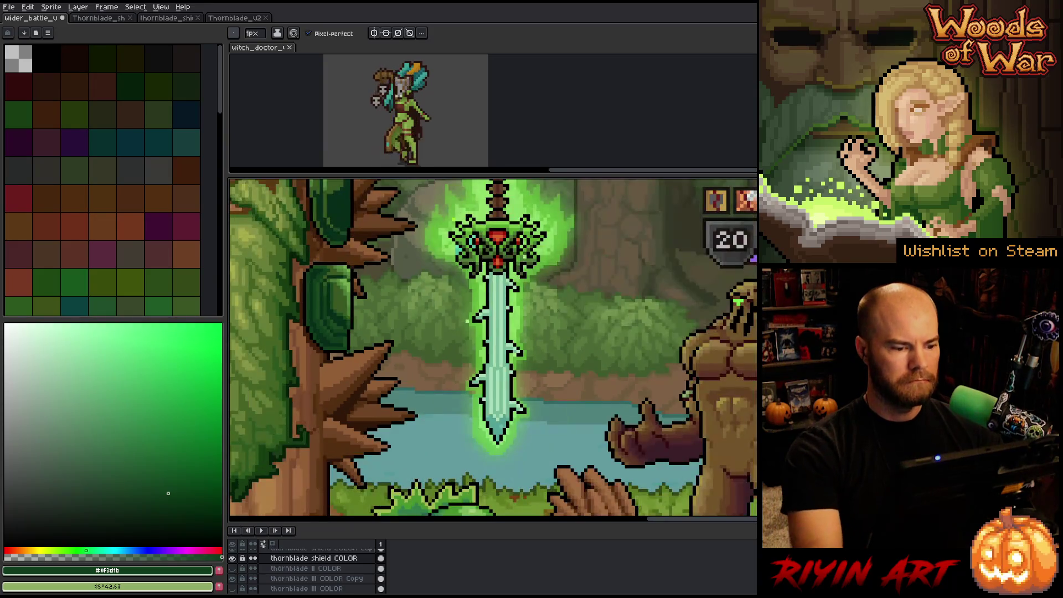
scroll(326, 335, up, 1)
alt+click(326, 334)
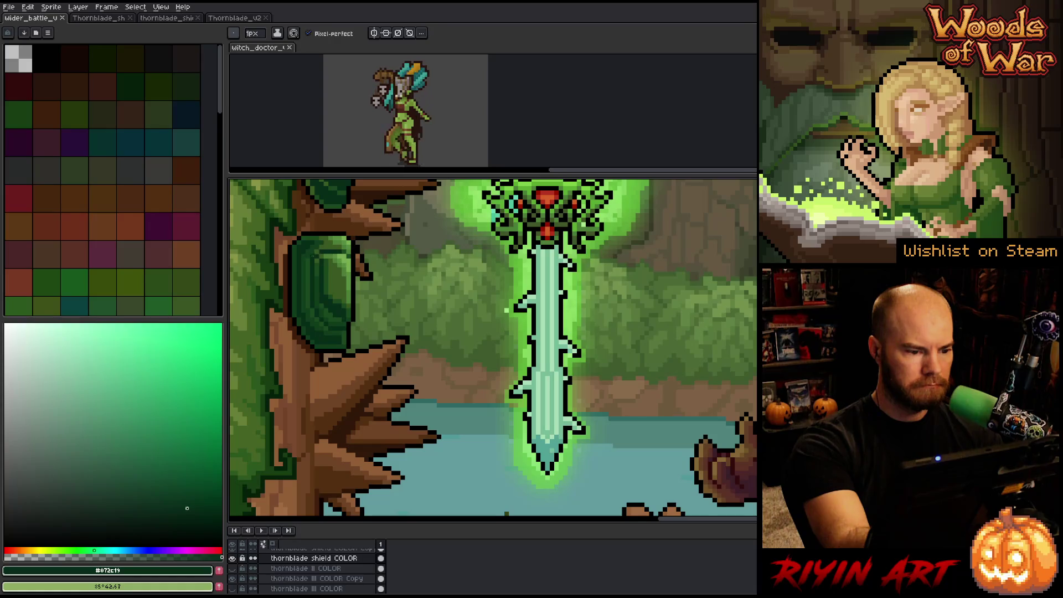
alt+click(313, 255)
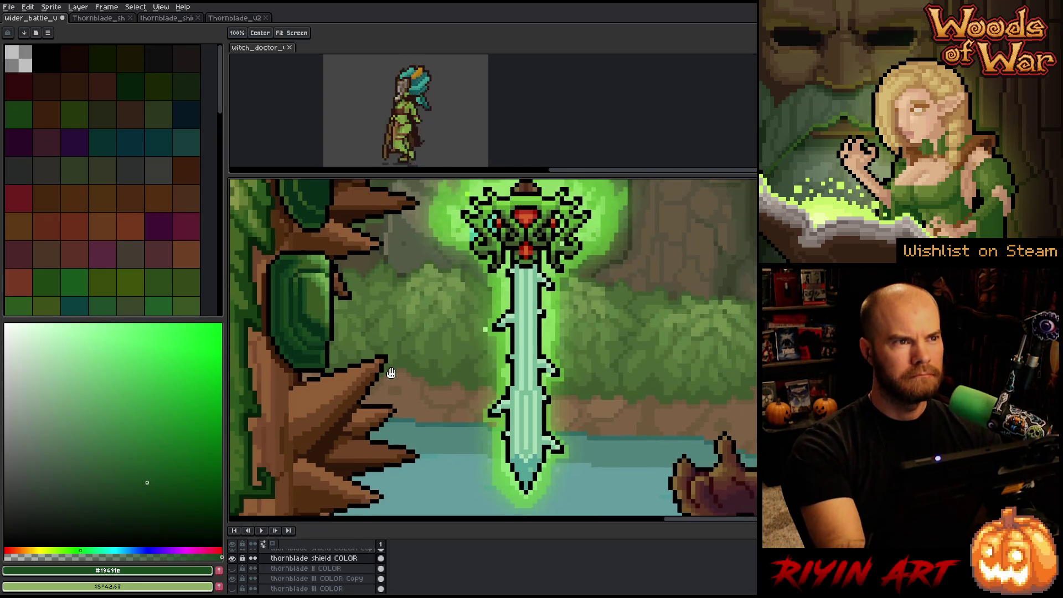
- Hide the 'thornblade shield COLOR Copy' layer in the battle mockup
scroll(505, 310, down, 2)
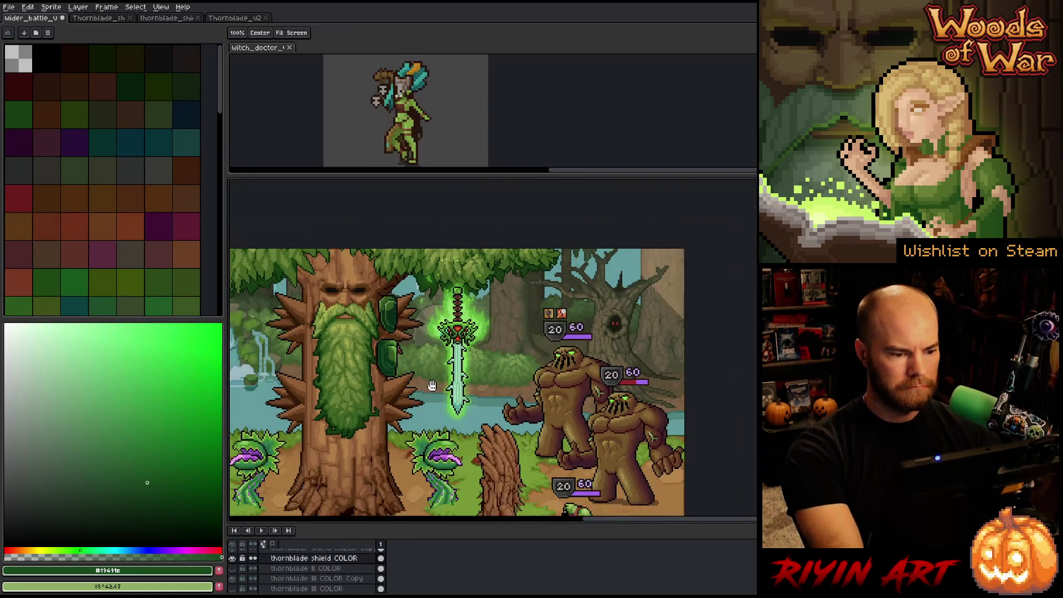
scroll(498, 349, down, 1)
key(b)
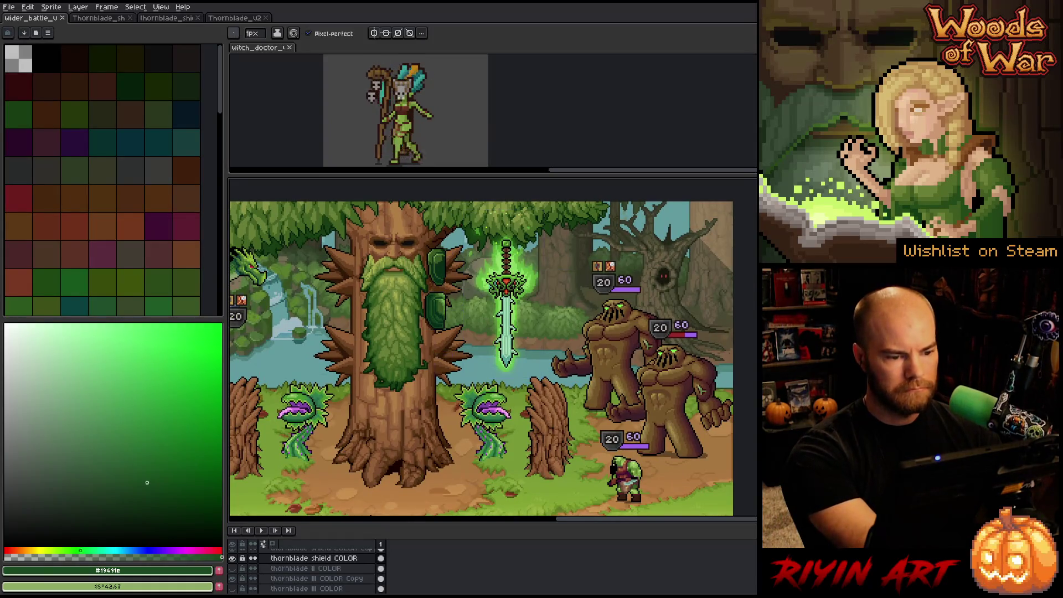
scroll(503, 324, up, 1)
scroll(299, 573, up, 2)
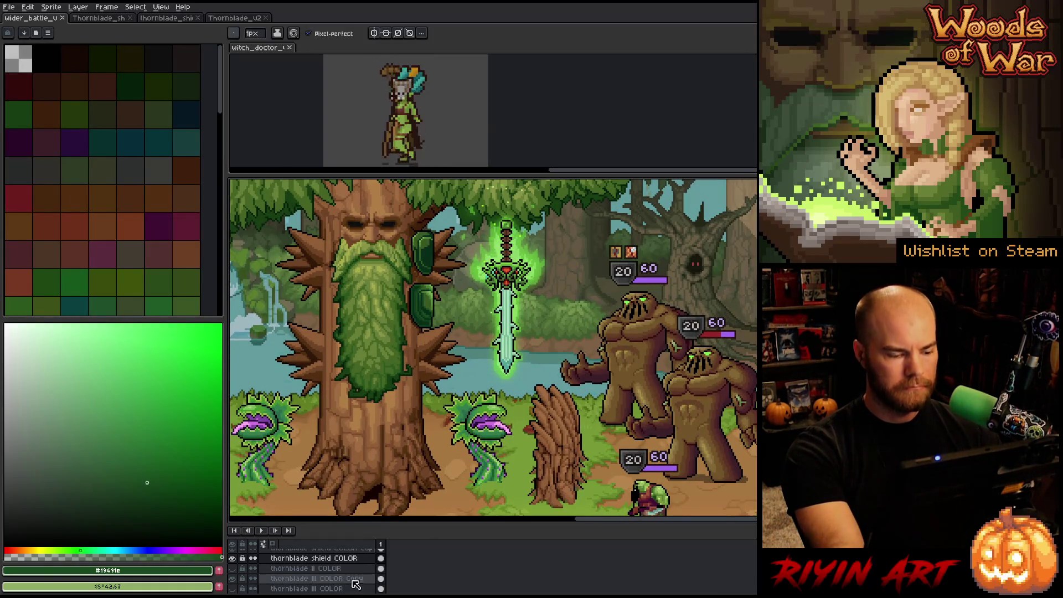
click(236, 569)
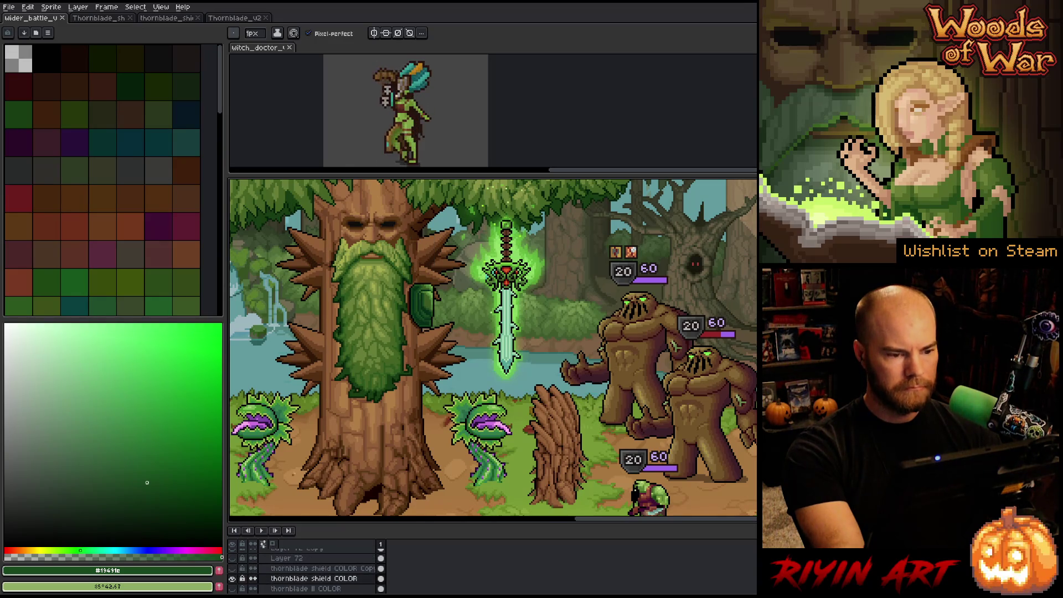
- Recentre the battle view and make the 'thornblade III COLOR Copy' layer active
scroll(429, 380, down, 1)
drag(429, 405, 433, 361)
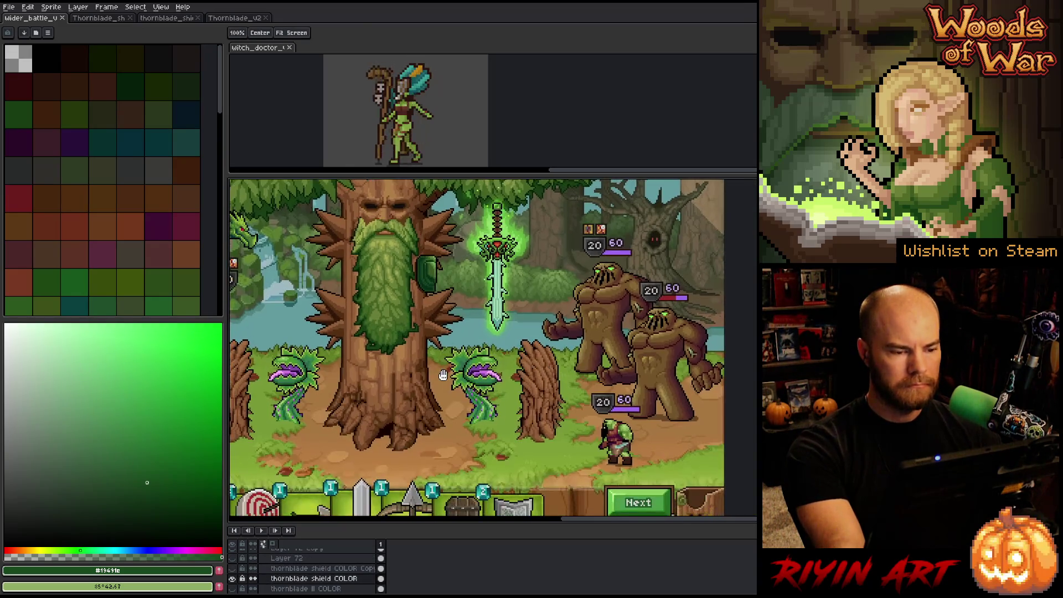
scroll(433, 360, down, 1)
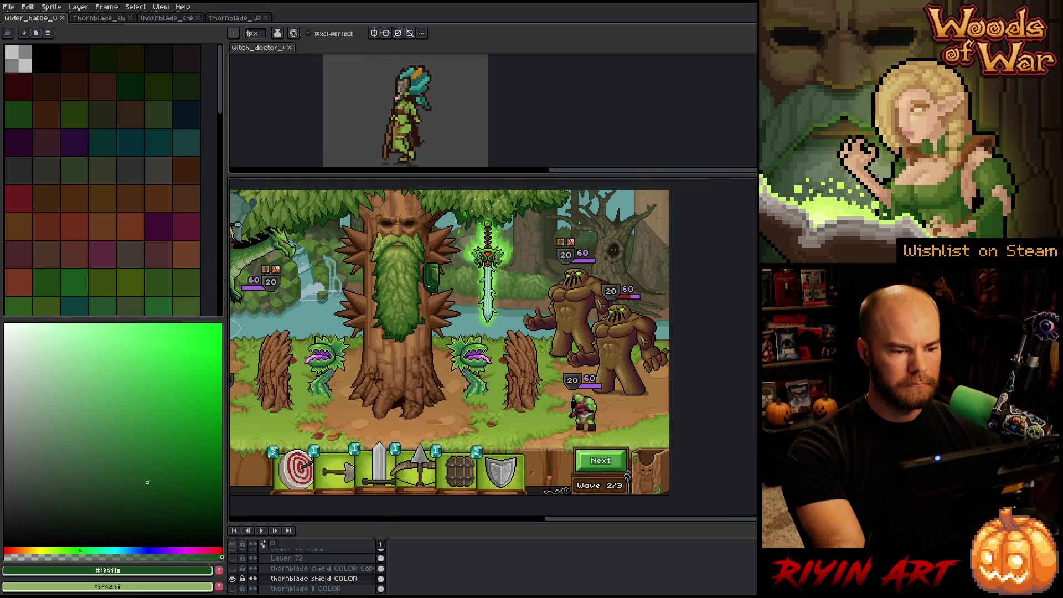
scroll(437, 295, up, 1)
scroll(476, 277, down, 1)
drag(476, 272, 477, 319)
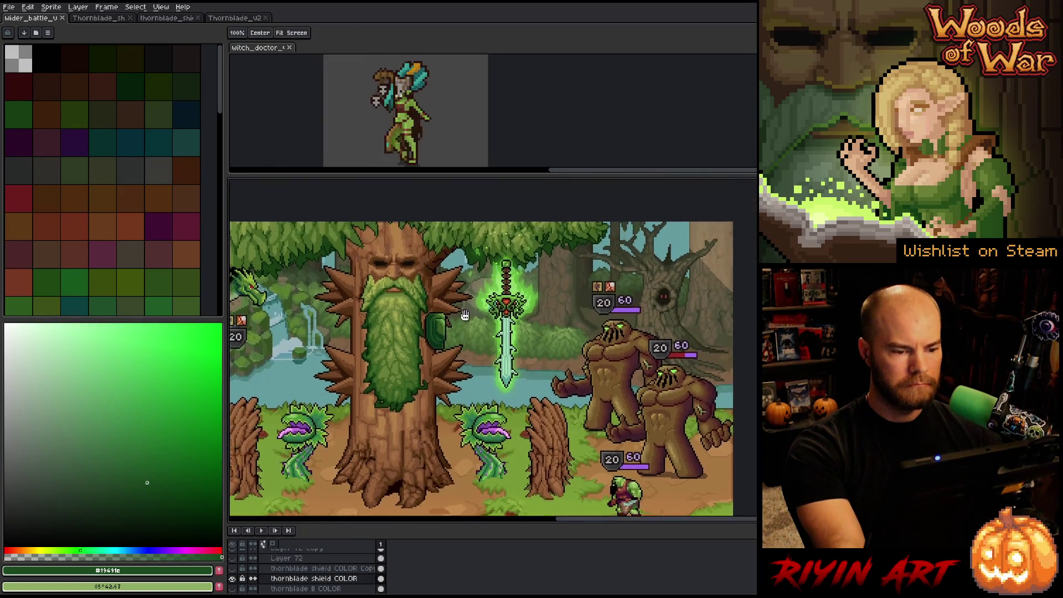
scroll(476, 318, up, 1)
key(b)
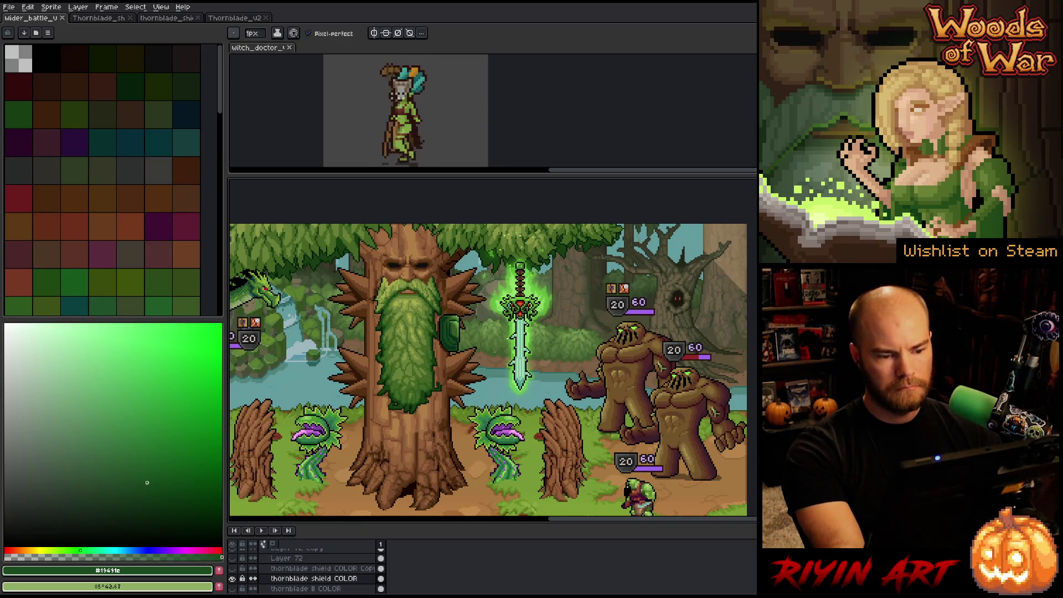
scroll(544, 290, up, 2)
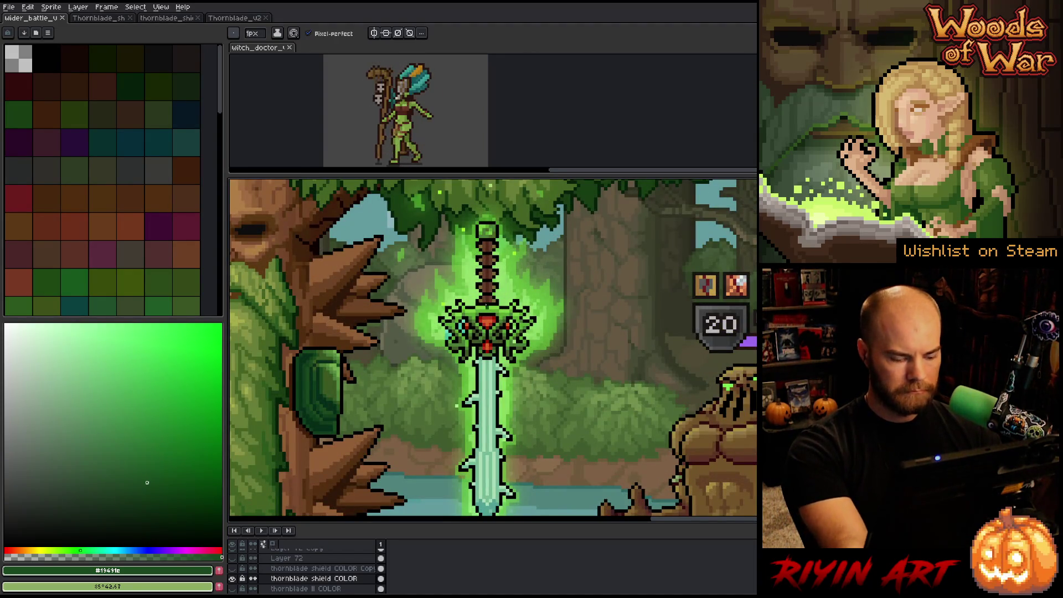
key(v)
click(490, 270)
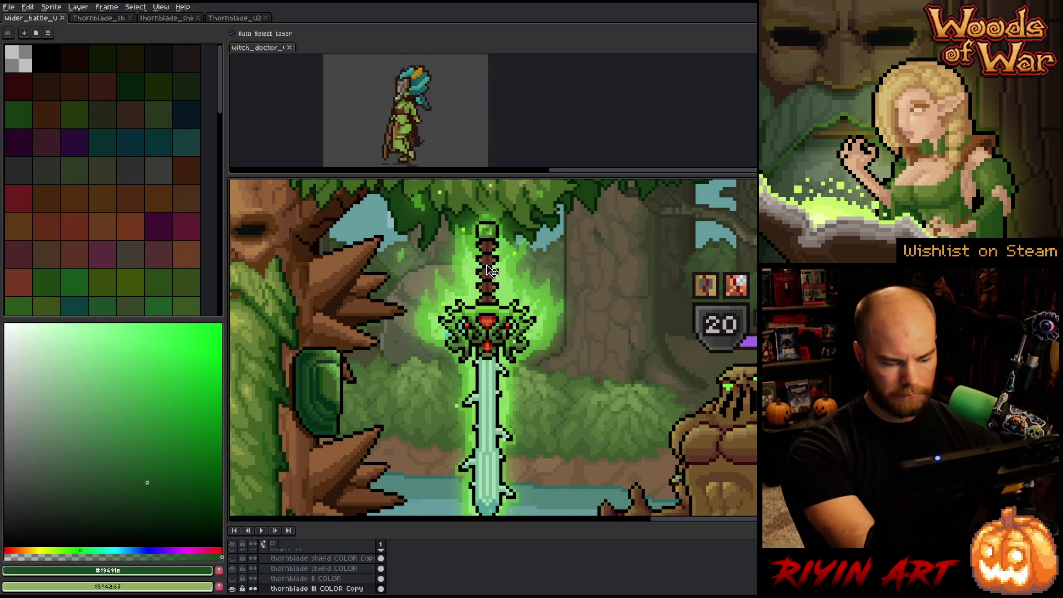
- Apply a Replace Color swap on the sword's dark brown
key(shift+r)
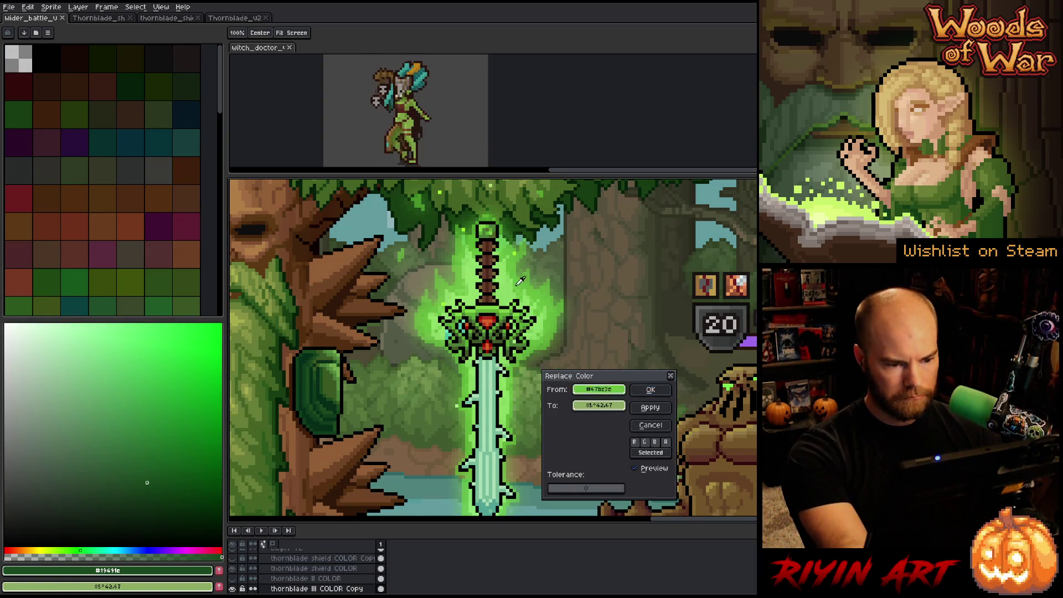
mouse_move(584, 389)
mouse_down()
mouse_move(597, 414)
mouse_move(420, 404)
mouse_move(329, 421)
mouse_up()
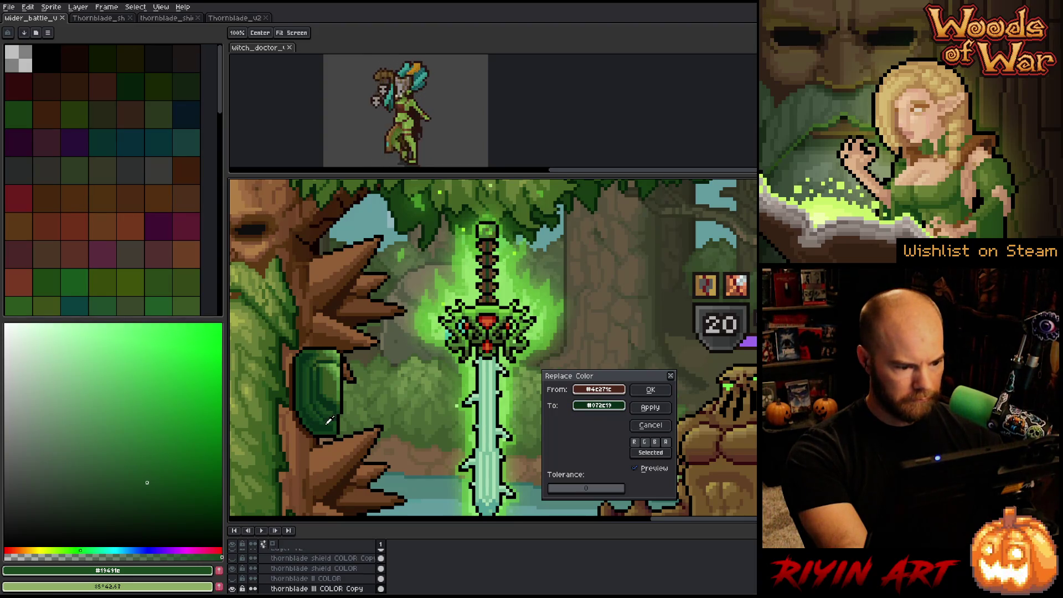
click(650, 390)
- Try various From/To greens from the sword and shield in Replace Color, then cancel
key(shift+r)
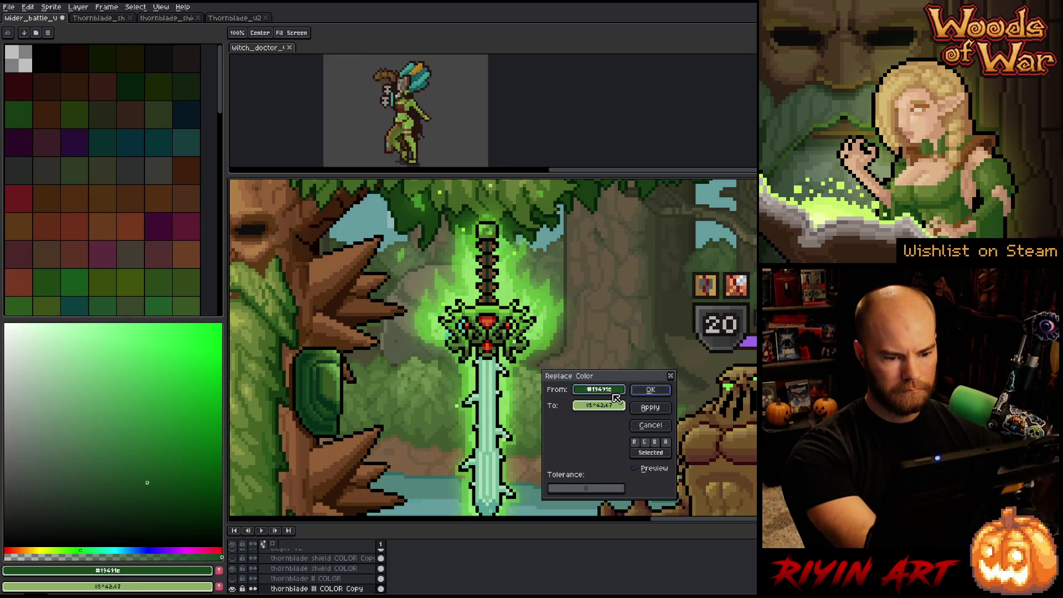
drag(608, 381, 497, 283)
mouse_move(556, 366)
mouse_down()
mouse_move(325, 382)
mouse_move(308, 393)
mouse_up()
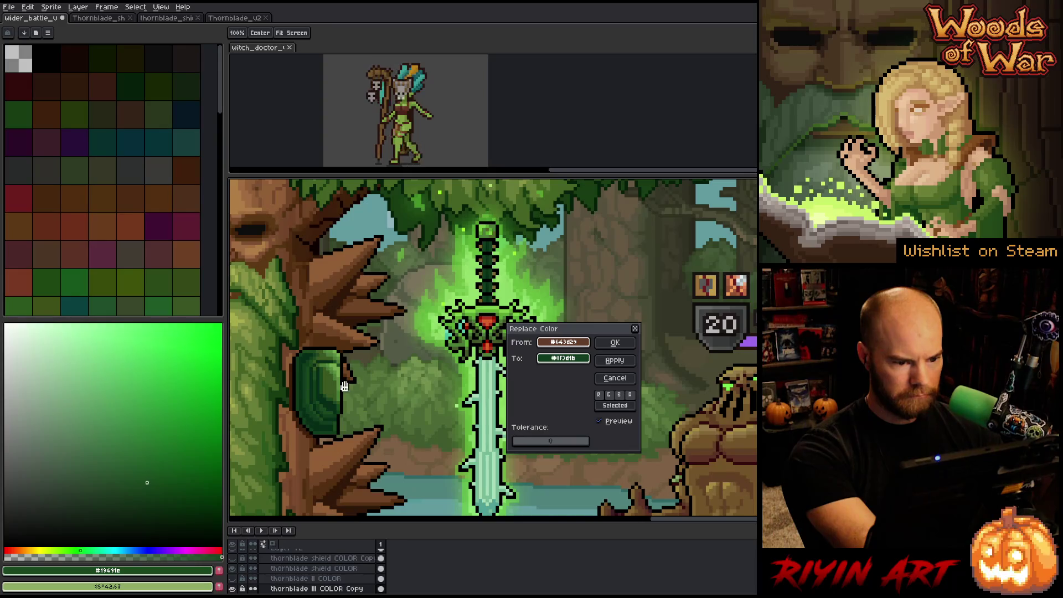
click(614, 342)
key(shift+r)
click(529, 290)
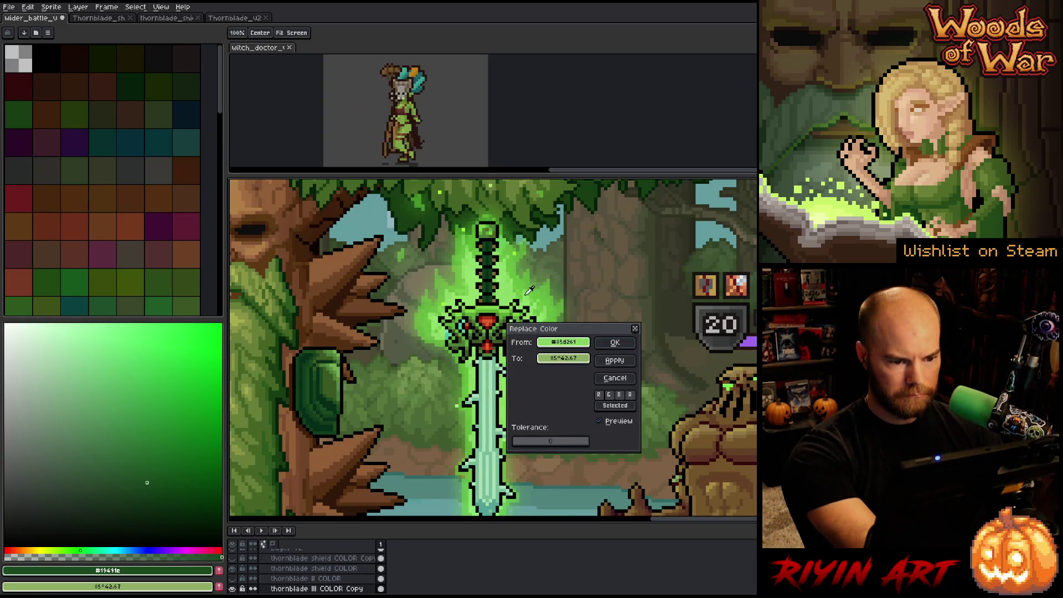
click(511, 281)
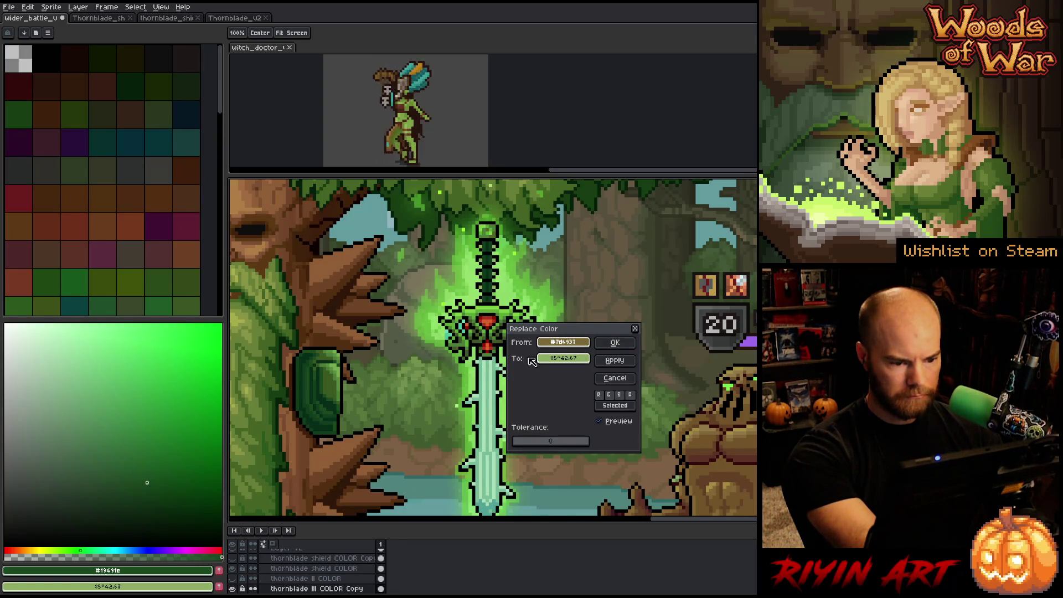
click(328, 383)
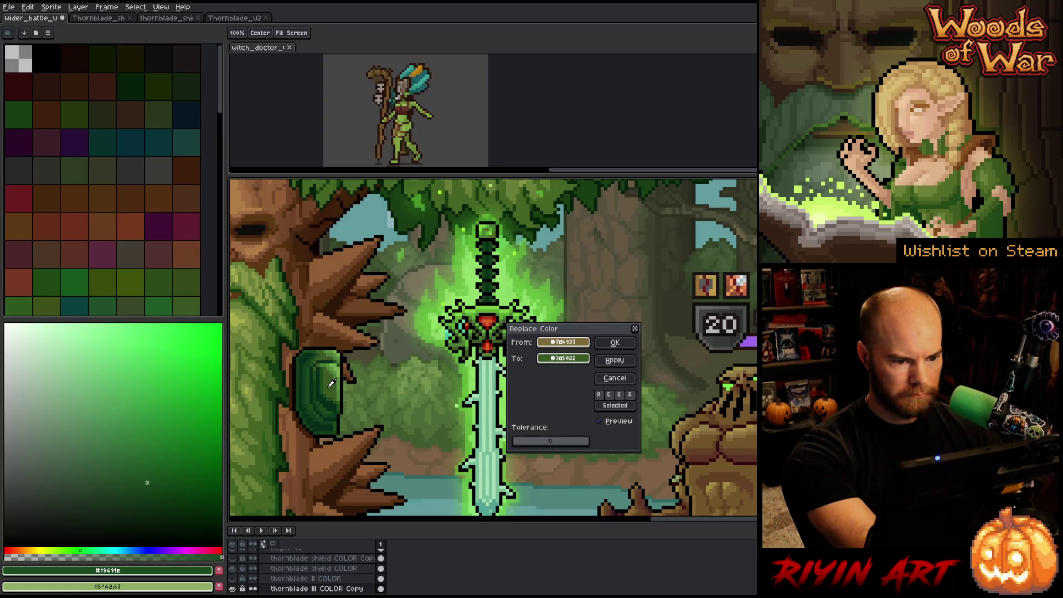
click(332, 394)
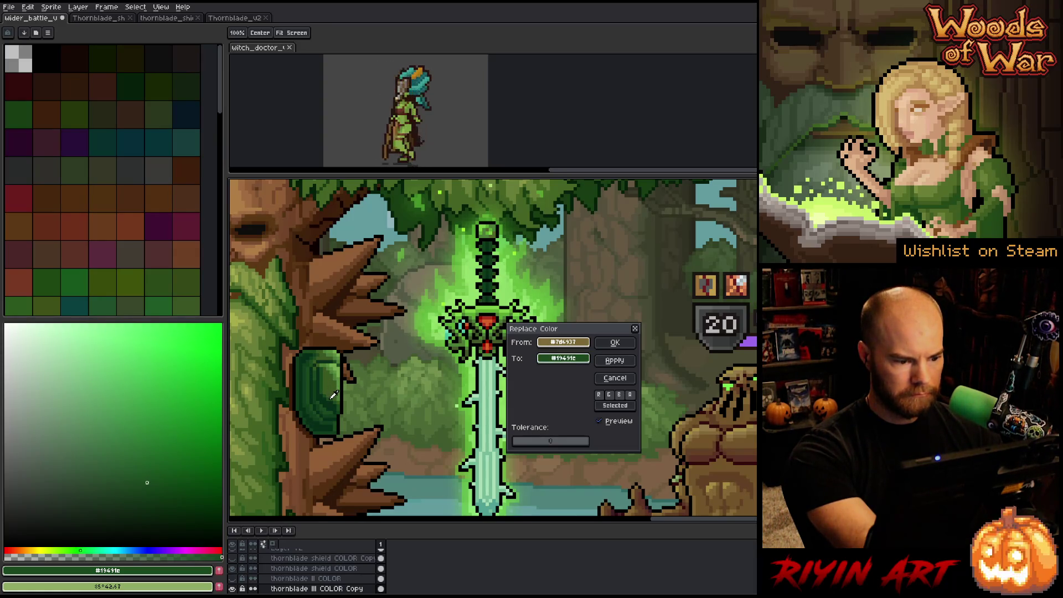
click(327, 357)
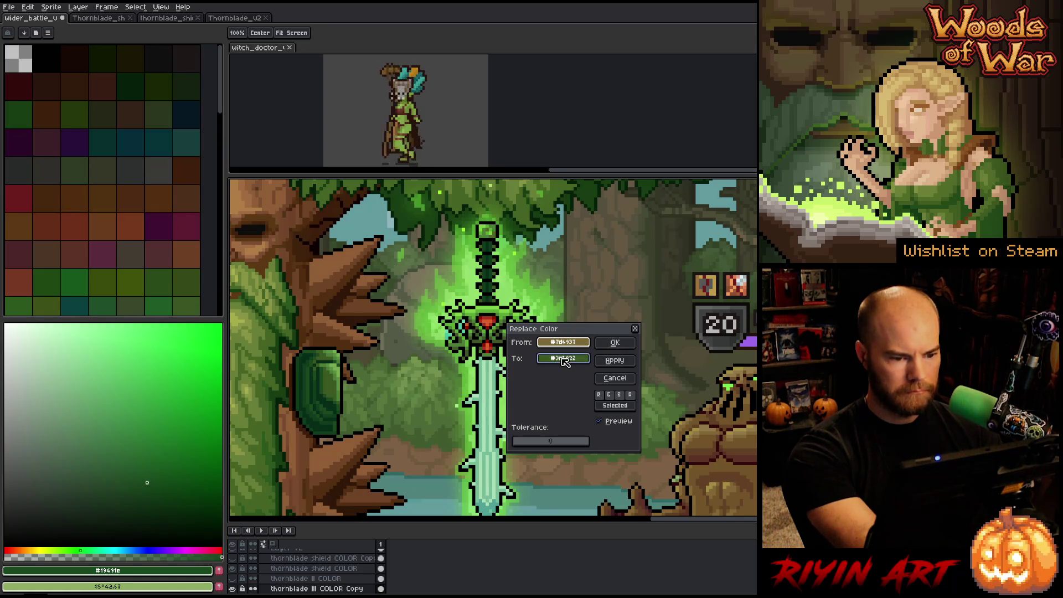
click(615, 342)
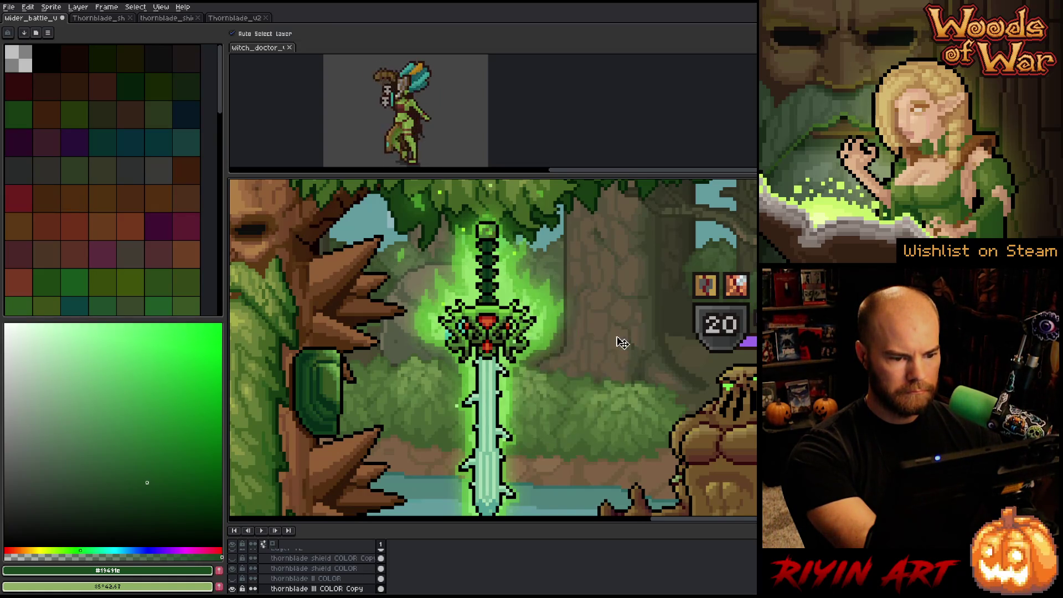
- Replace the pommel green with the crossguard's darker green on the Thornblade
key(shift+r)
mouse_move(567, 337)
mouse_down()
mouse_move(514, 227)
mouse_move(497, 226)
mouse_up()
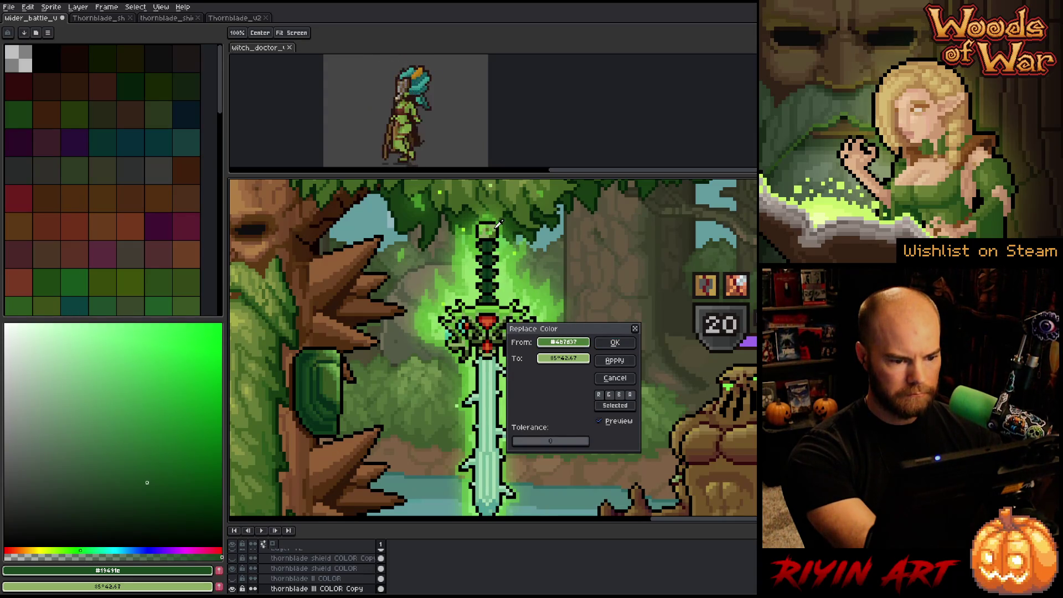
drag(497, 225, 497, 229)
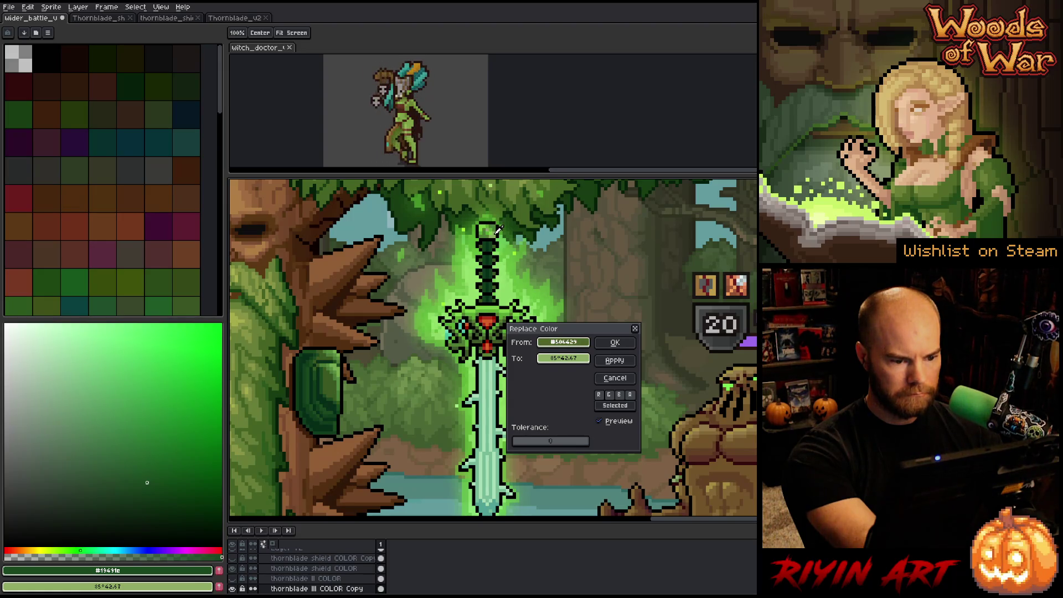
drag(549, 358, 501, 338)
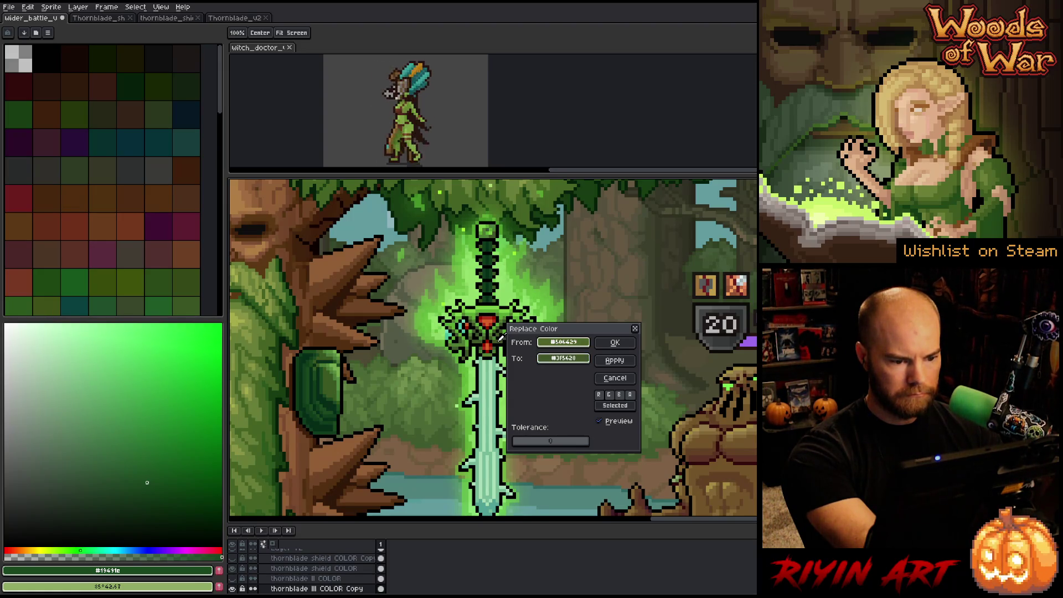
click(605, 341)
scroll(587, 347, down, 2)
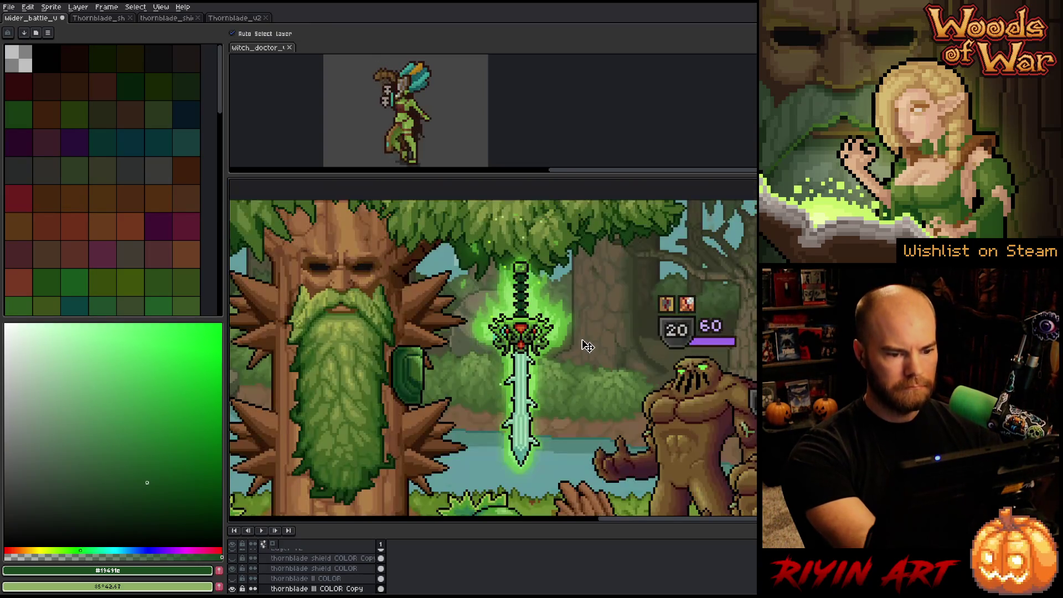
scroll(563, 349, up, 4)
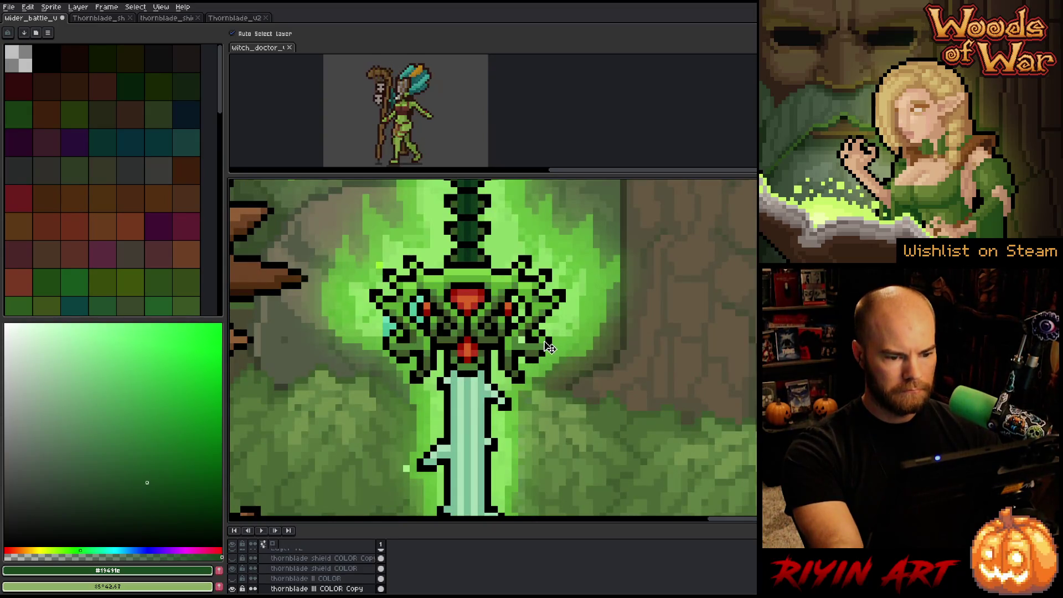
scroll(530, 348, down, 2)
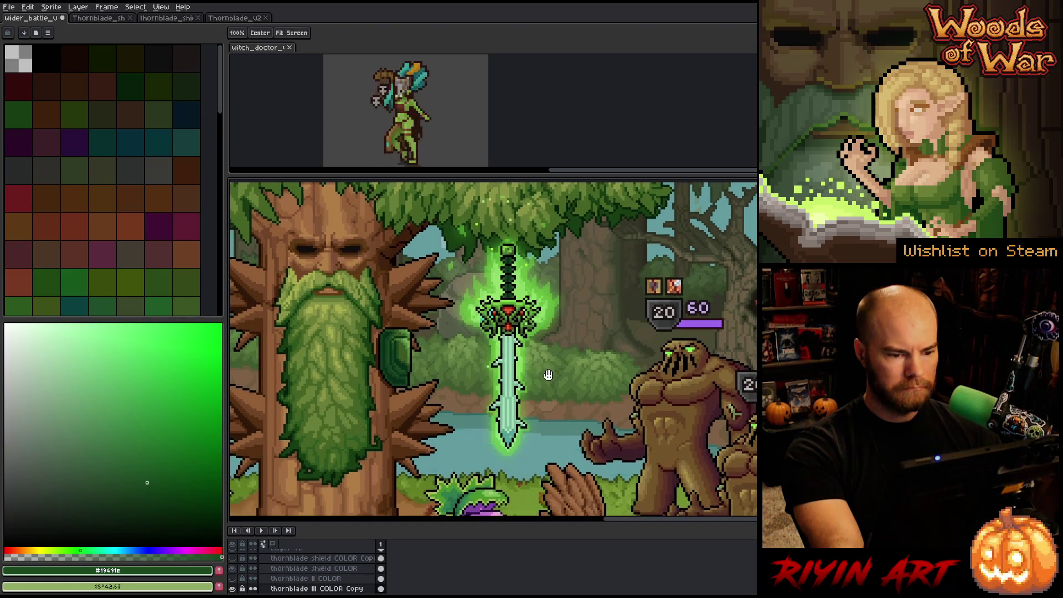
drag(524, 365, 544, 367)
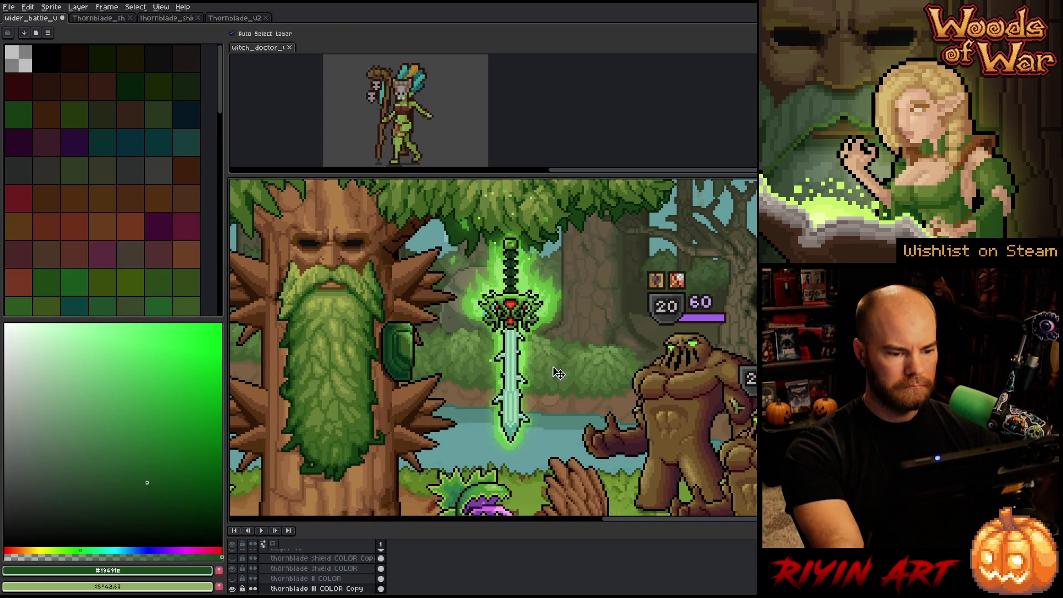
scroll(554, 369, up, 1)
scroll(558, 372, down, 2)
scroll(558, 355, up, 1)
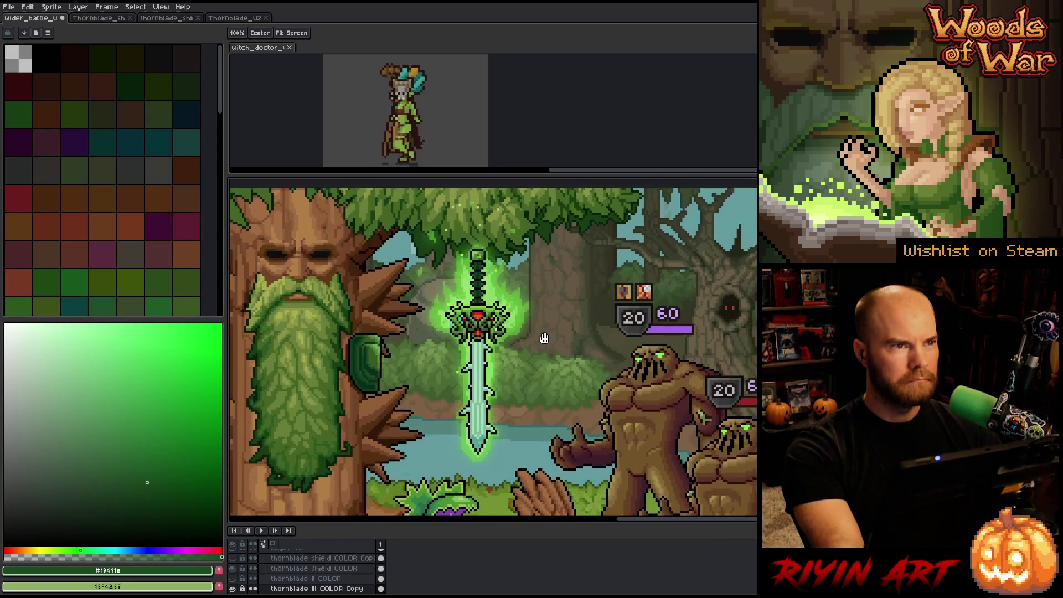
scroll(550, 341, up, 1)
drag(550, 341, 568, 316)
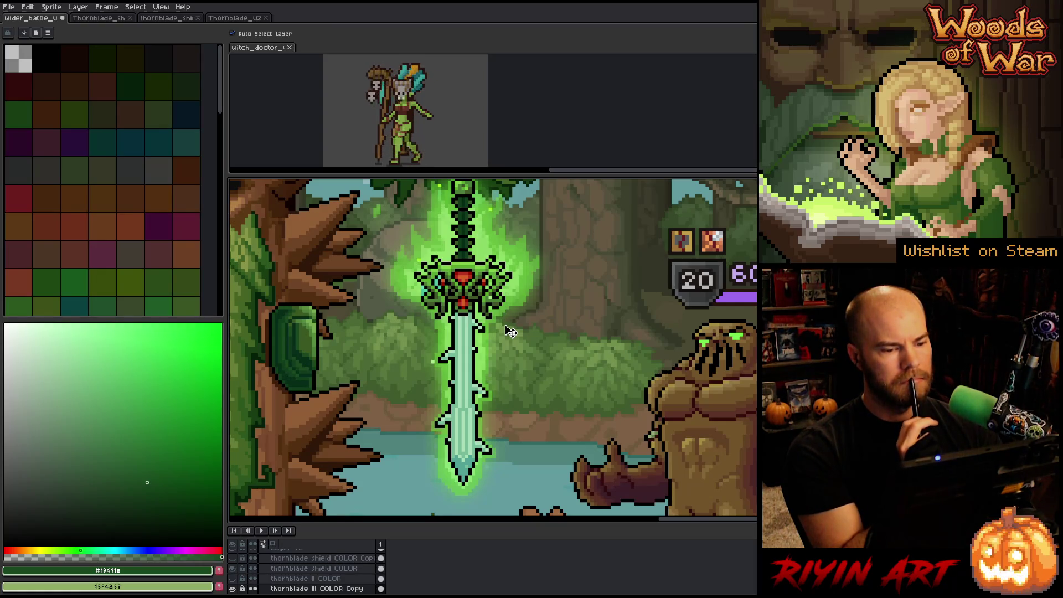
scroll(510, 331, down, 1)
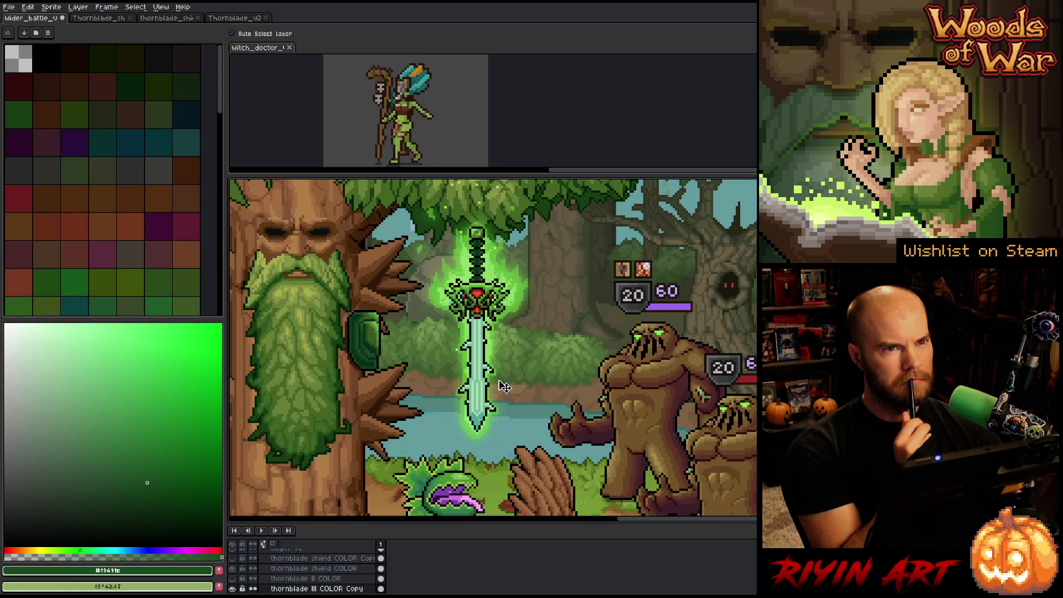
scroll(504, 387, up, 1)
scroll(504, 386, down, 1)
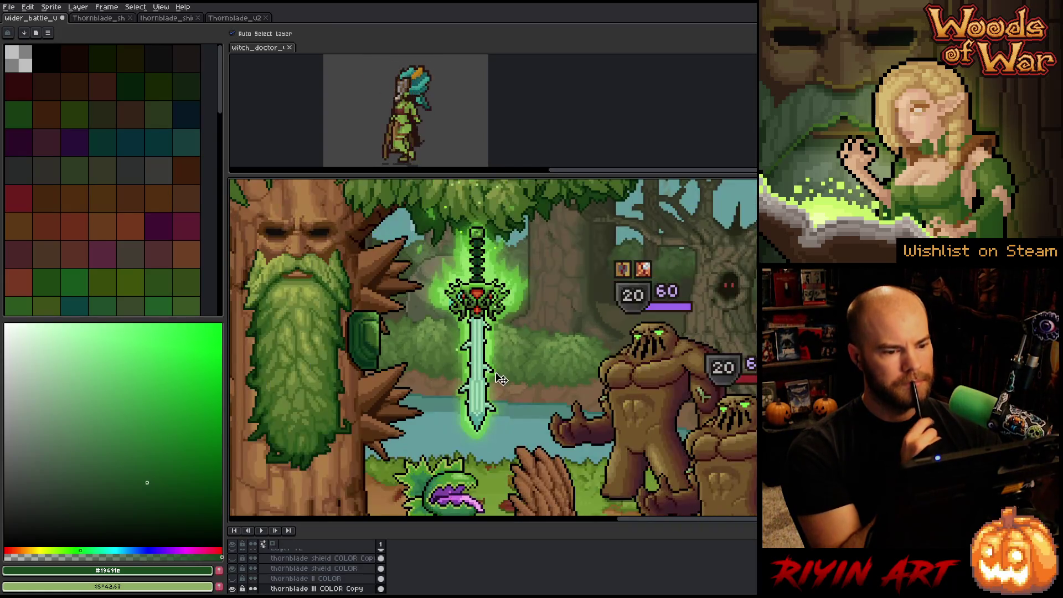
right_click(492, 370)
key(Escape)
scroll(494, 370, down, 4)
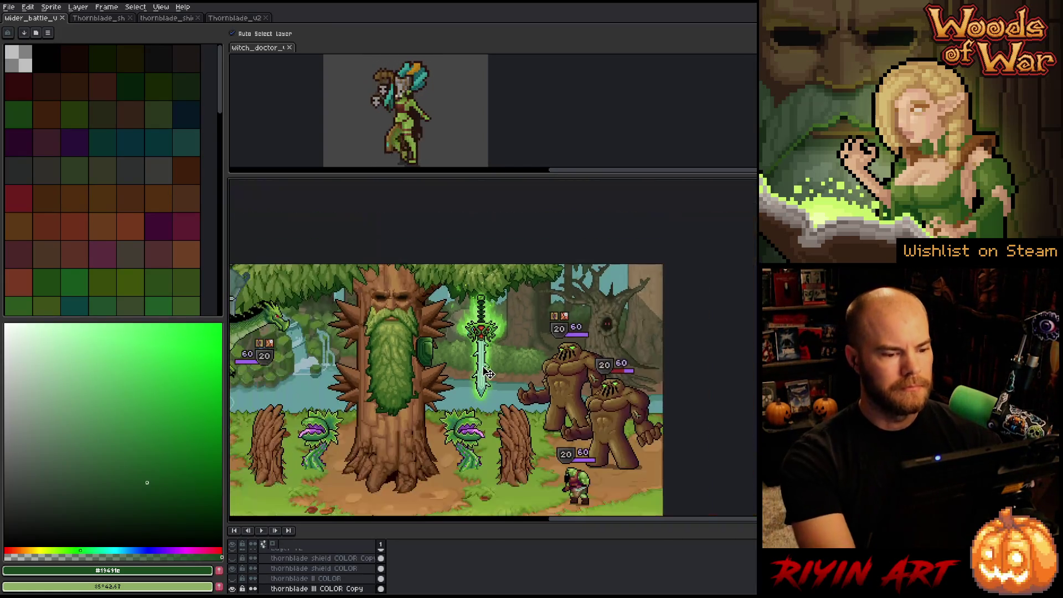
drag(517, 348, 519, 348)
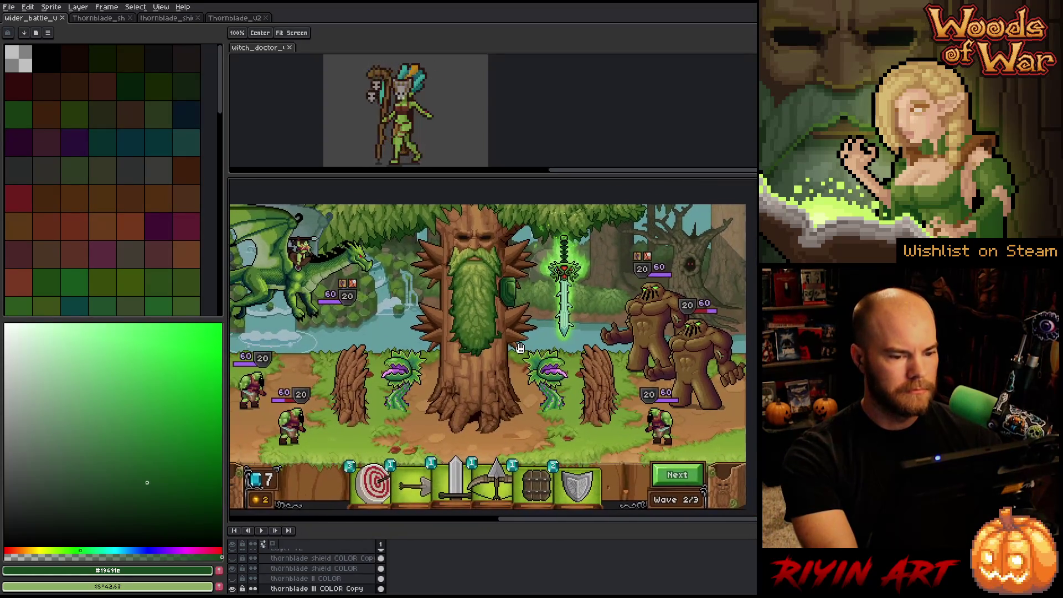
key(v)
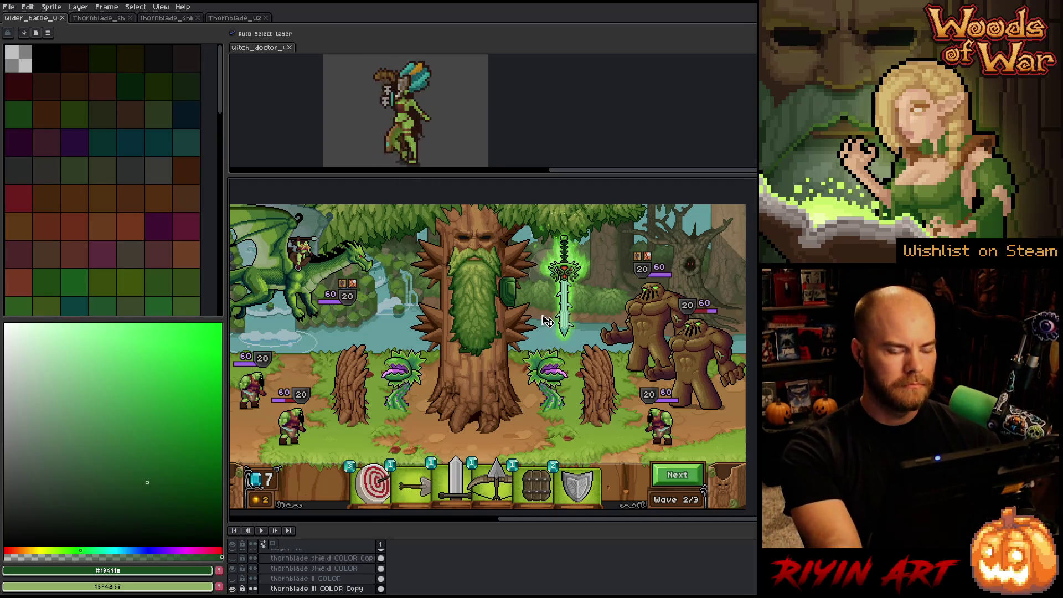
right_click(575, 344)
click(555, 332)
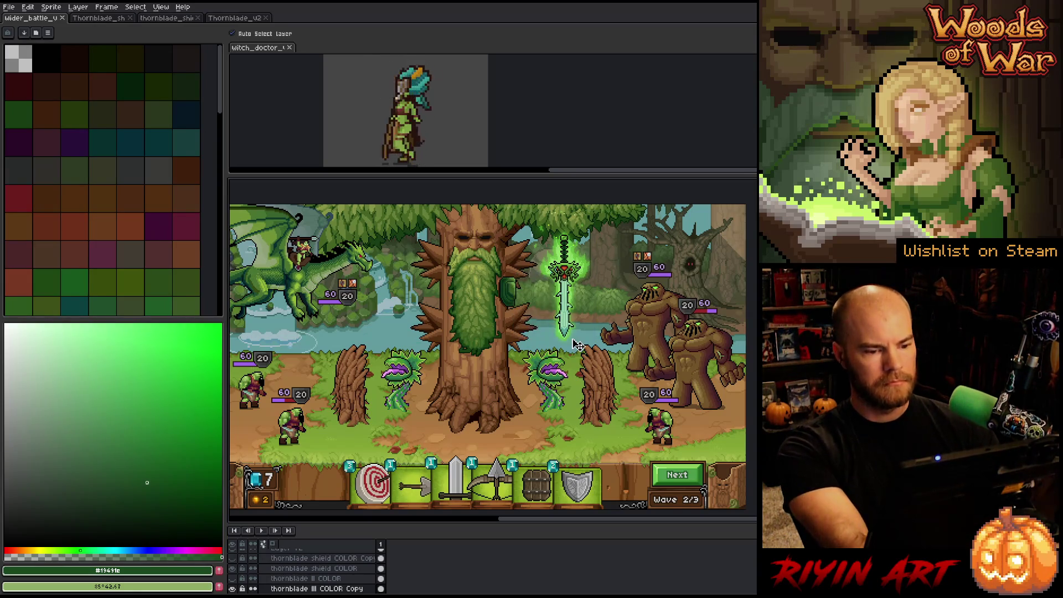
scroll(494, 317, down, 1)
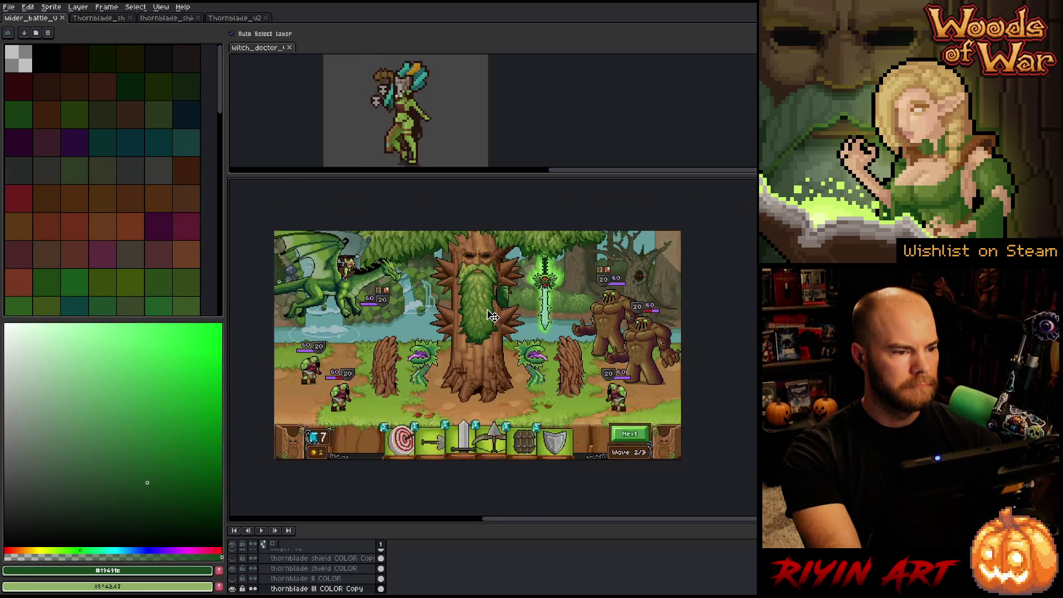
scroll(492, 316, up, 1)
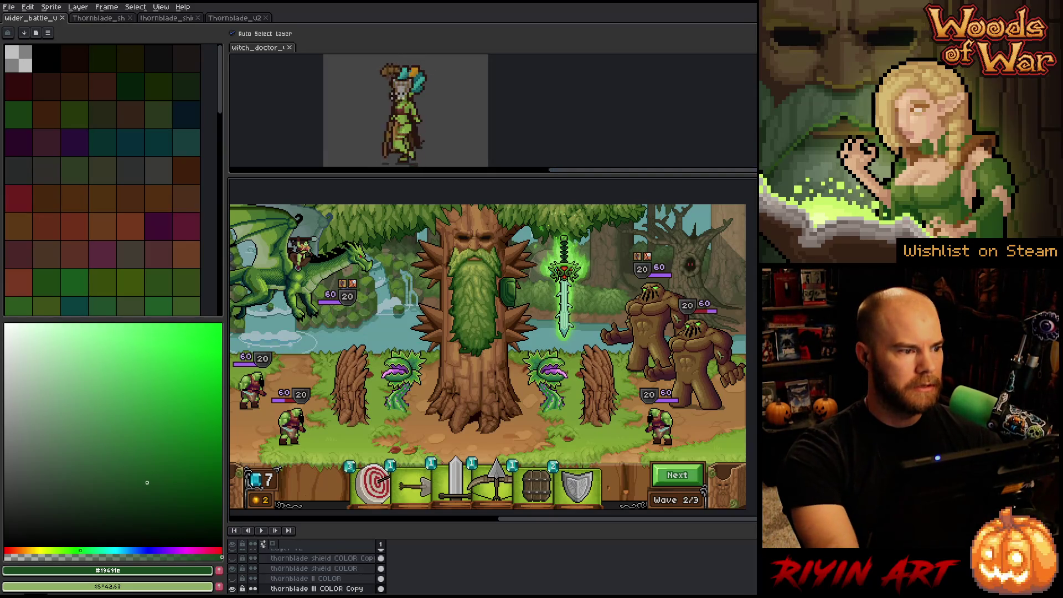
click(50, 98)
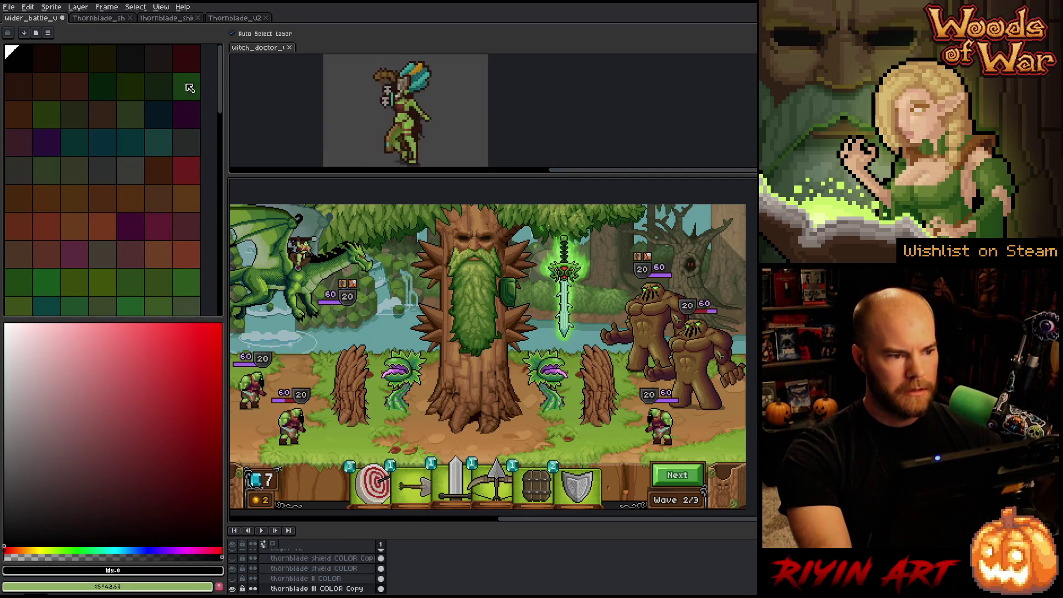
key(ctrl+s)
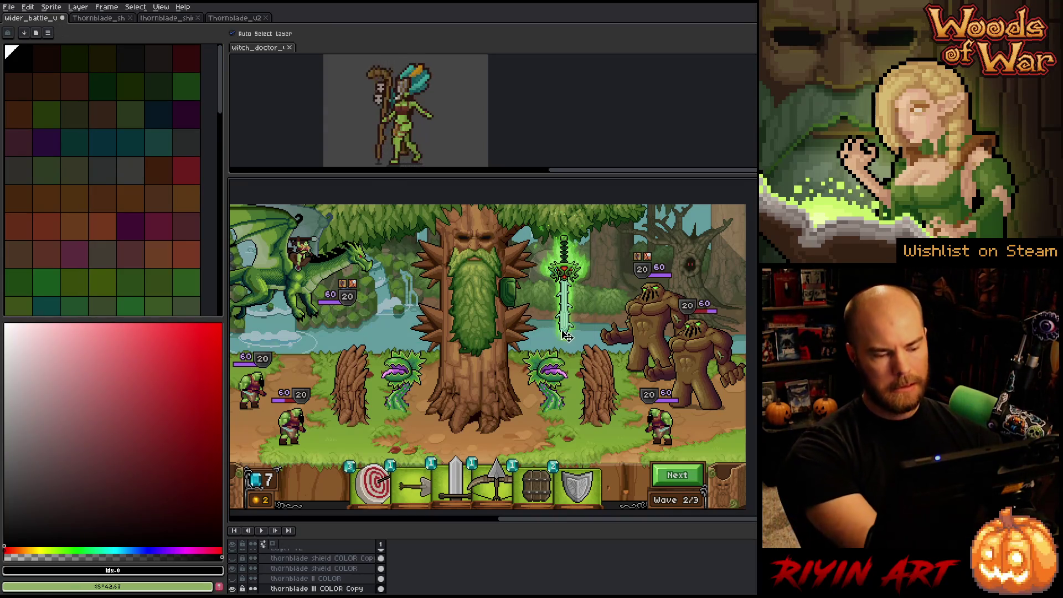
scroll(609, 293, up, 4)
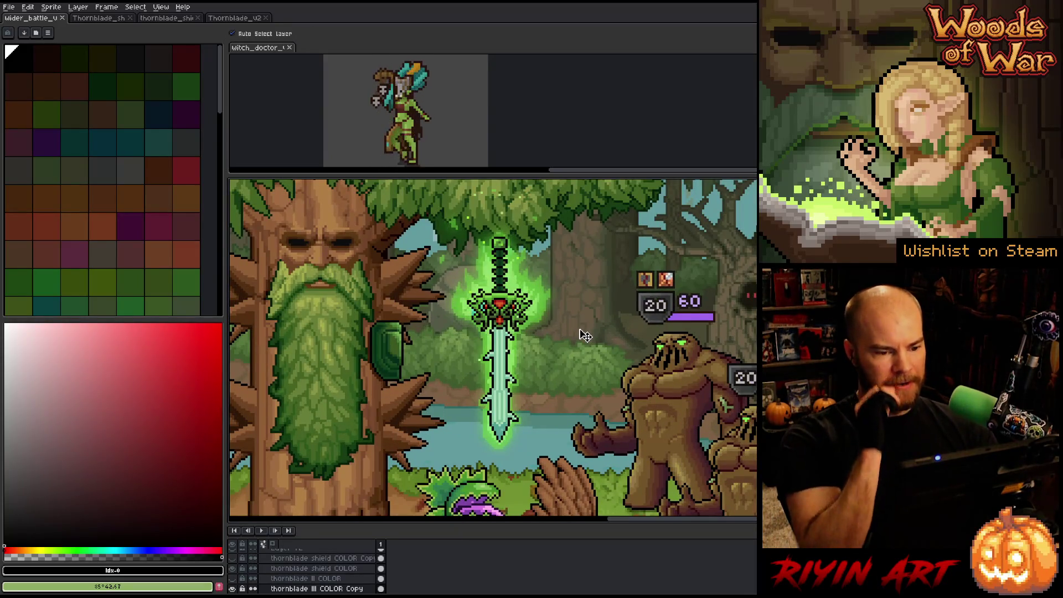
scroll(585, 335, down, 1)
key(space)
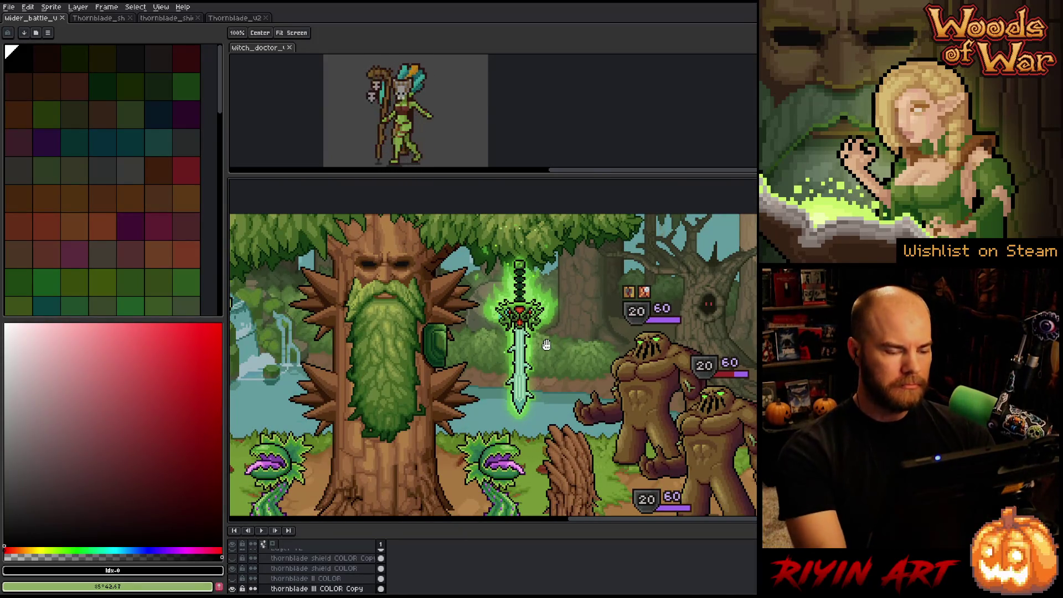
mouse_move(550, 366)
mouse_down()
mouse_move(562, 299)
mouse_move(558, 337)
mouse_up()
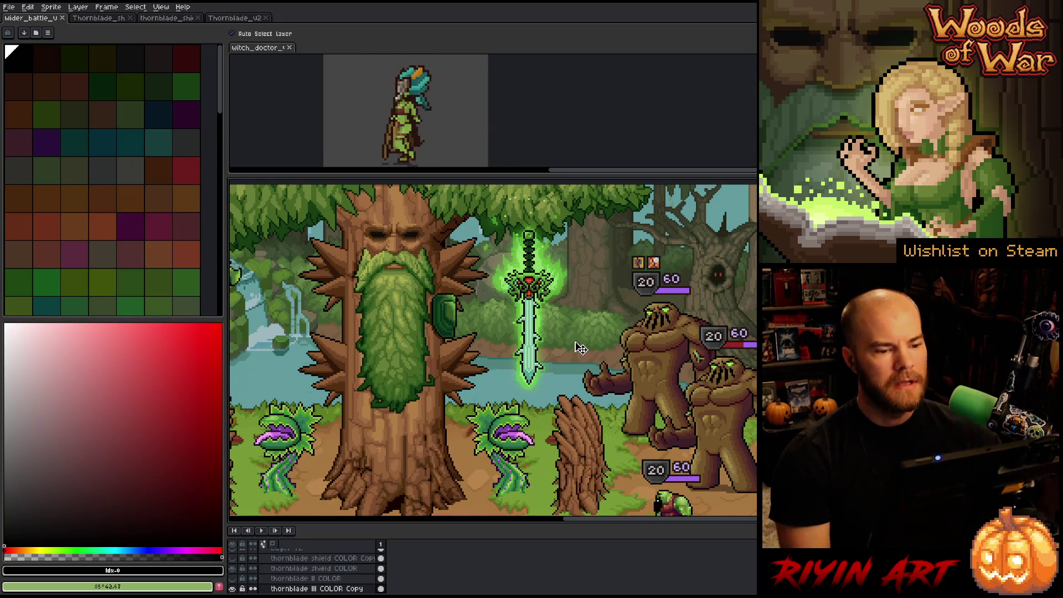
scroll(571, 281, up, 2)
- Marquee-select the sword's crossguard, transform it slightly on the blade, and commit
scroll(572, 281, up, 2)
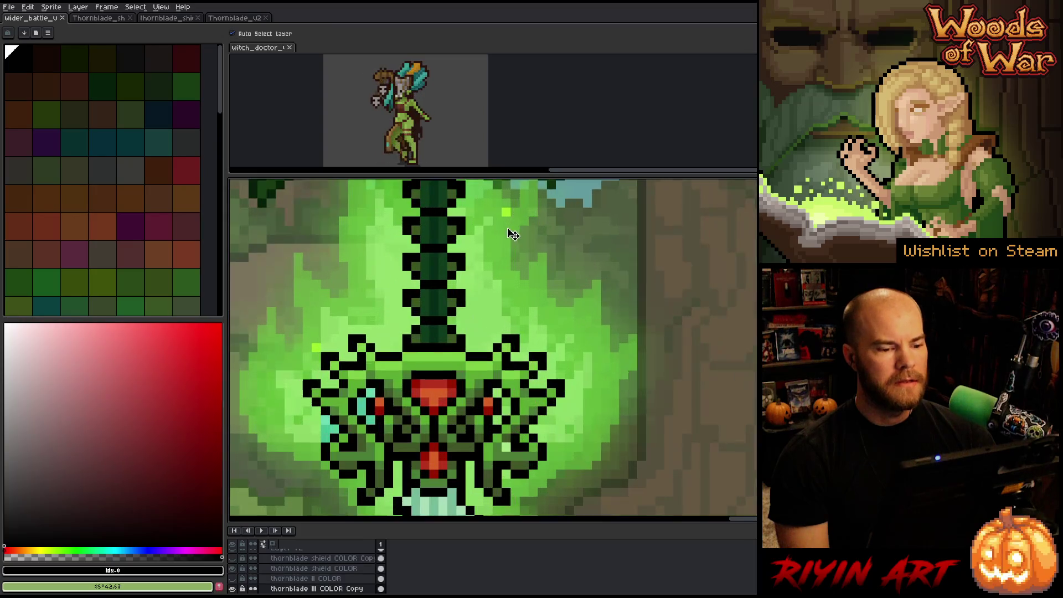
scroll(498, 291, down, 2)
scroll(498, 291, down, 1)
scroll(487, 310, up, 2)
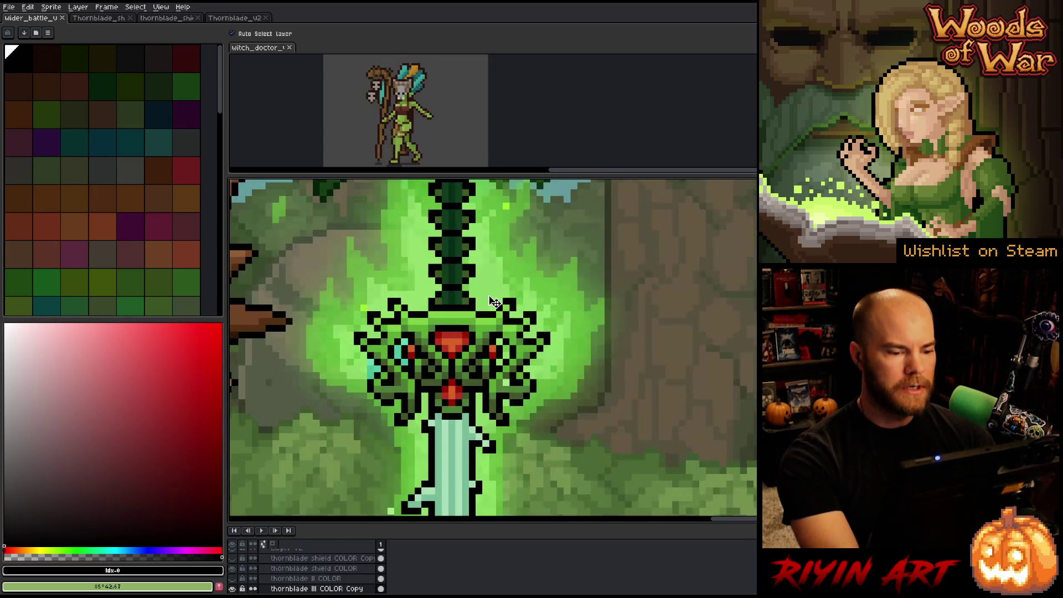
drag(477, 311, 477, 331)
key(v)
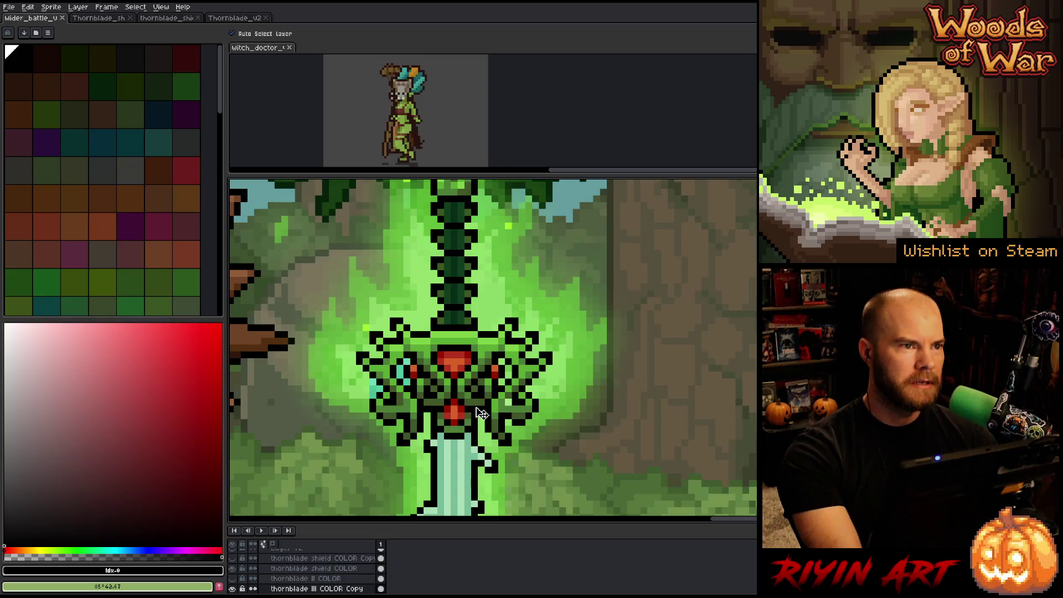
key(m)
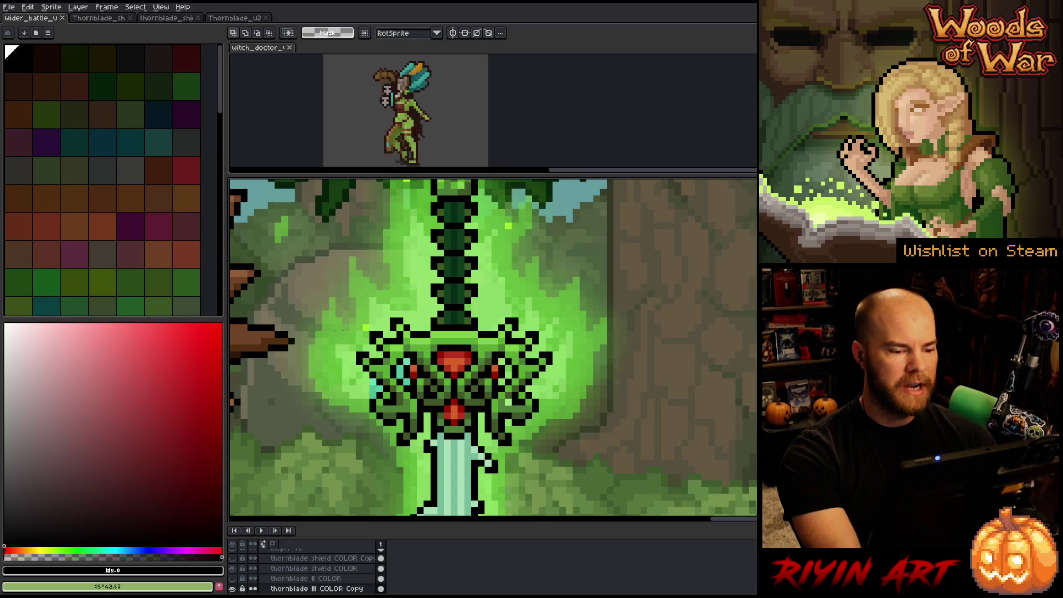
mouse_move(330, 311)
mouse_down()
mouse_move(341, 338)
mouse_move(548, 441)
mouse_move(550, 451)
mouse_up()
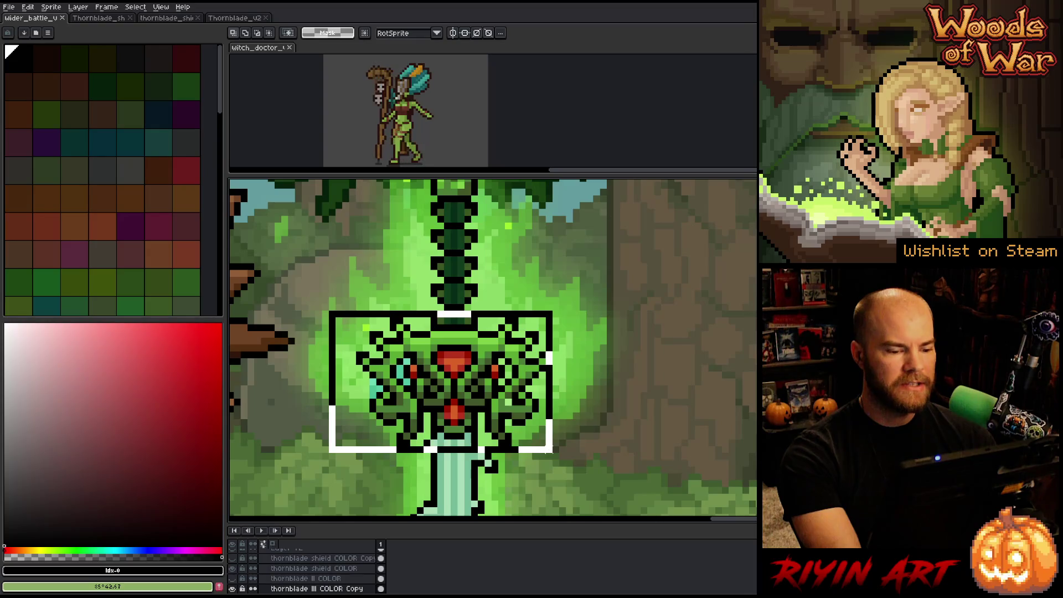
key(ctrl+t)
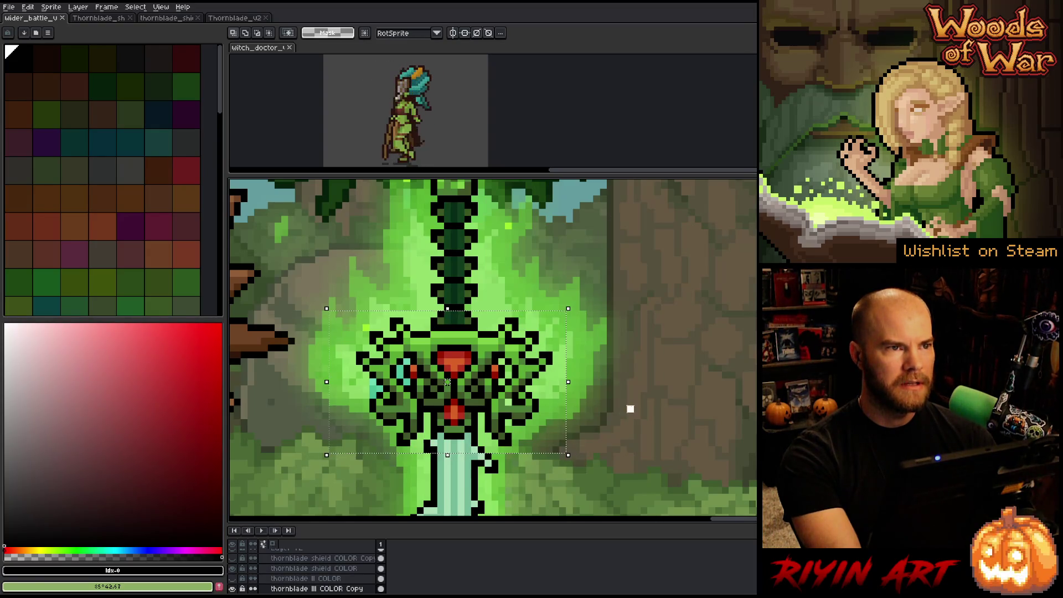
click(630, 409)
drag(602, 408, 541, 361)
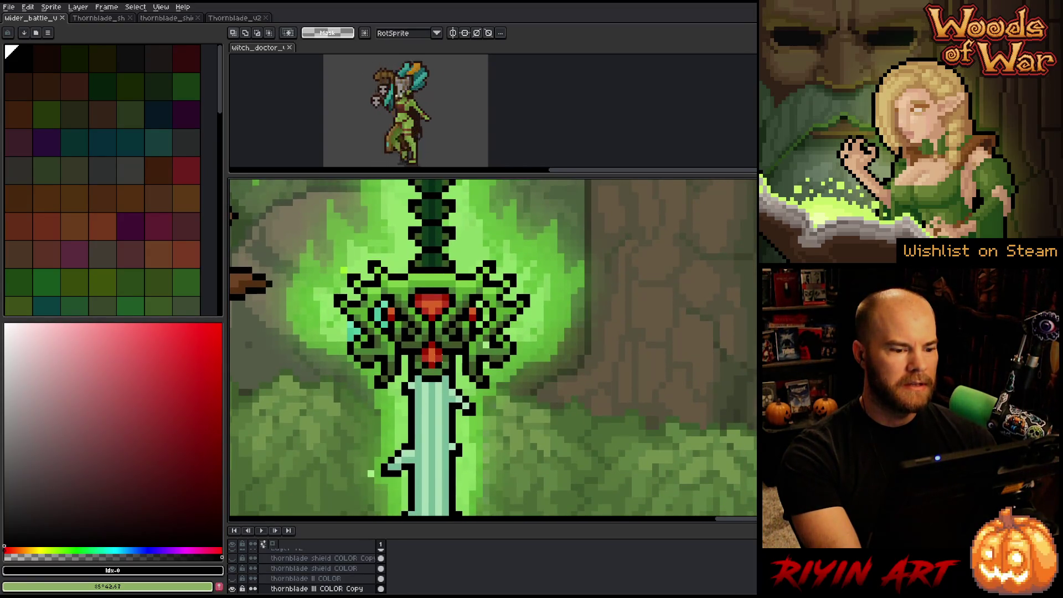
key(h)
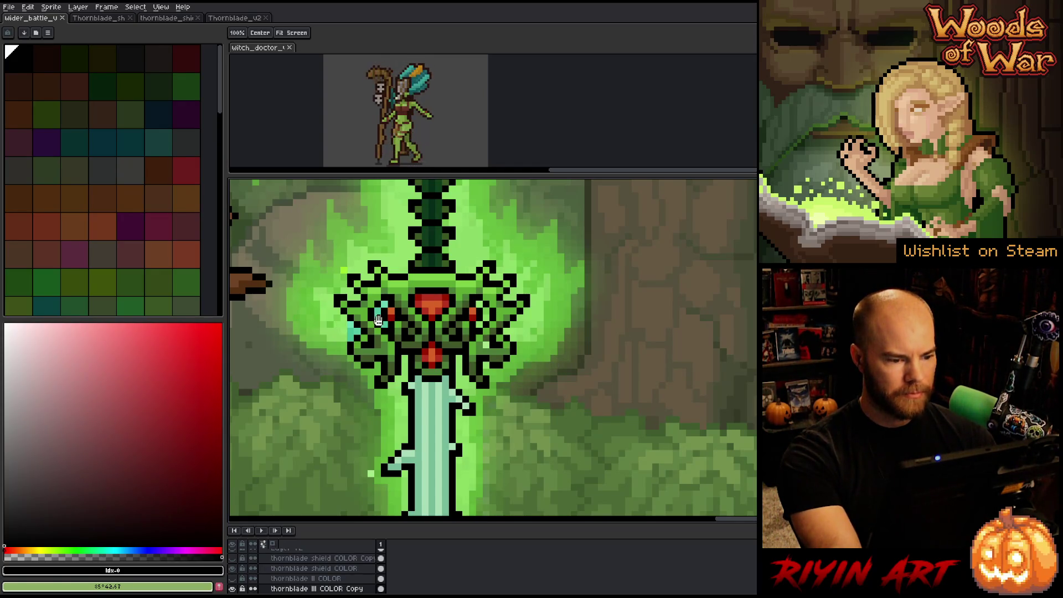
- Sample the glow greens, ending with the crossguard's dark green as the drawing colour
key(i)
click(400, 271)
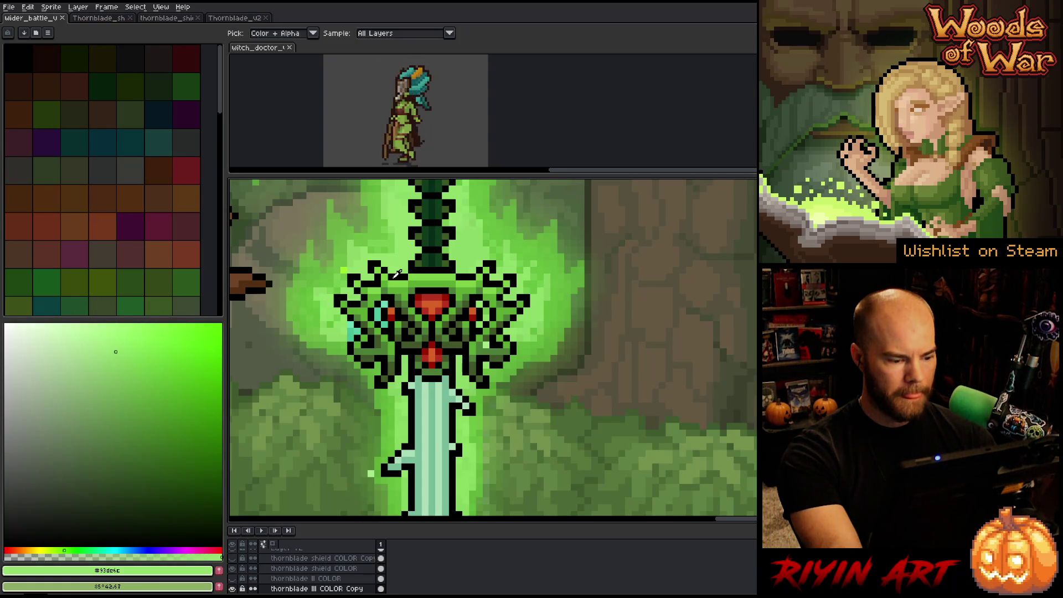
key(b)
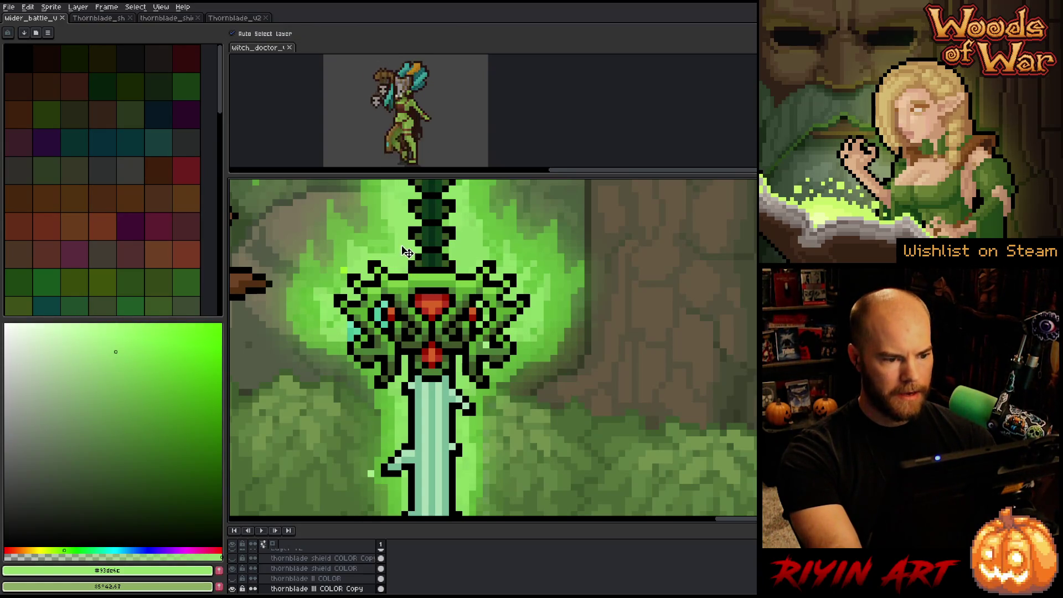
key(g)
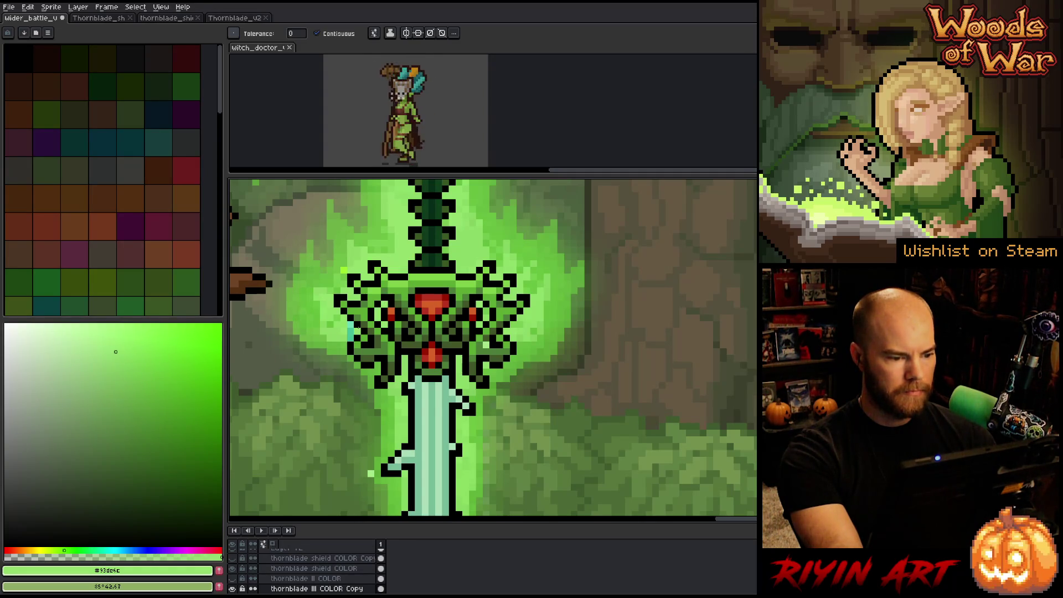
alt+click(345, 338)
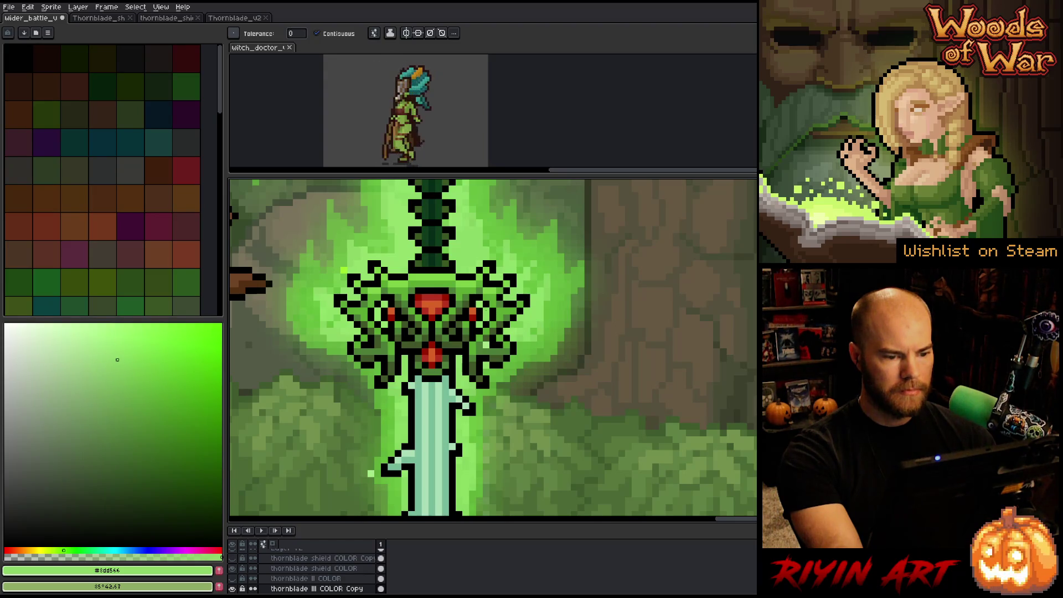
key(alt)
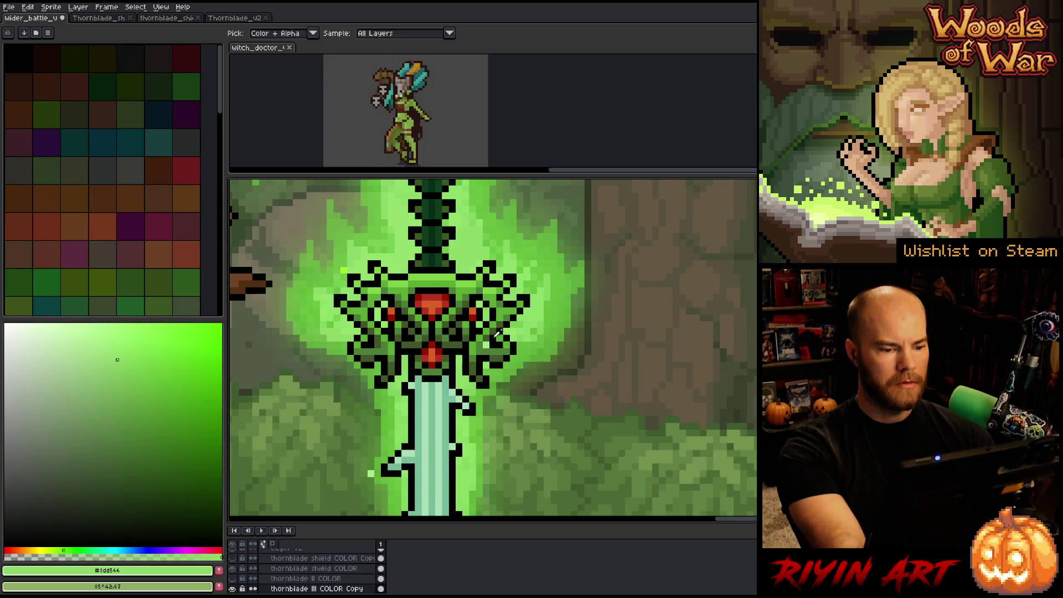
alt+click(487, 336)
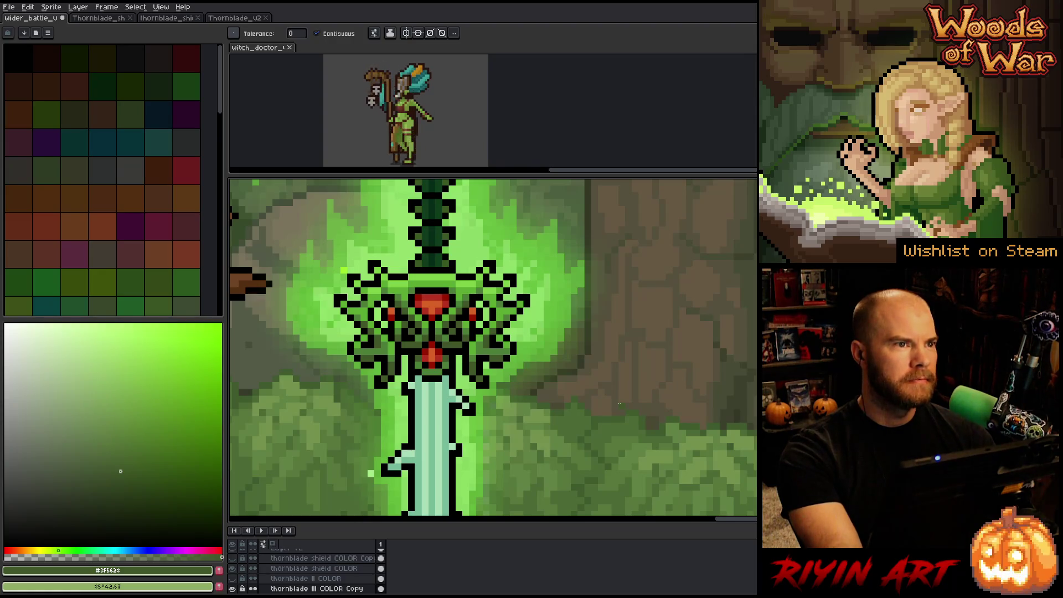
- Save the sprite file with Ctrl+S
scroll(618, 404, down, 2)
scroll(612, 416, up, 2)
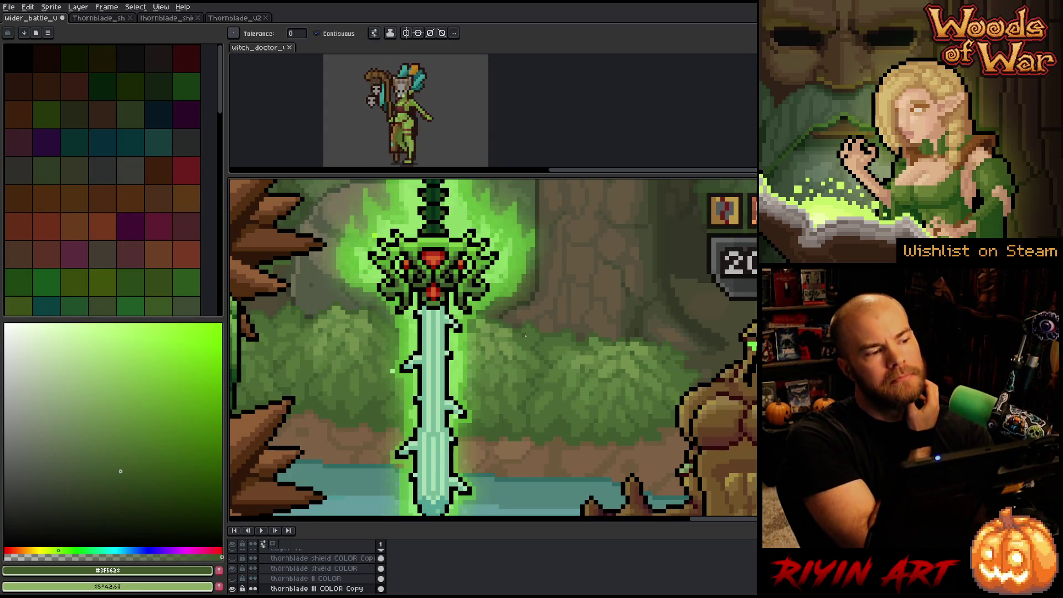
key(ctrl+s)
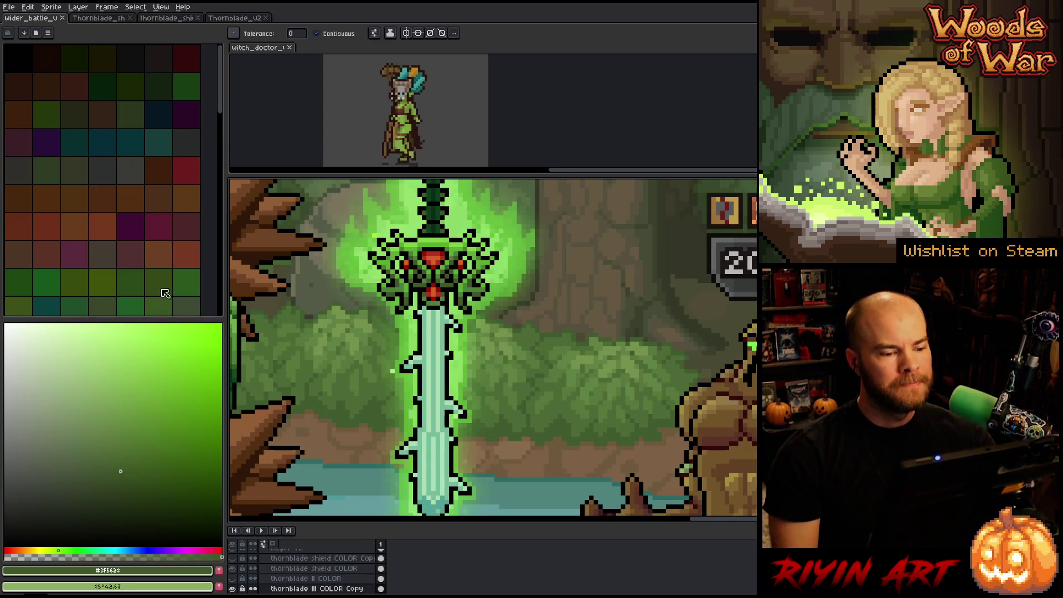
- Pan the wider_battle canvas so the full scene and bottom card bar are visible
scroll(594, 330, down, 2)
scroll(594, 331, up, 1)
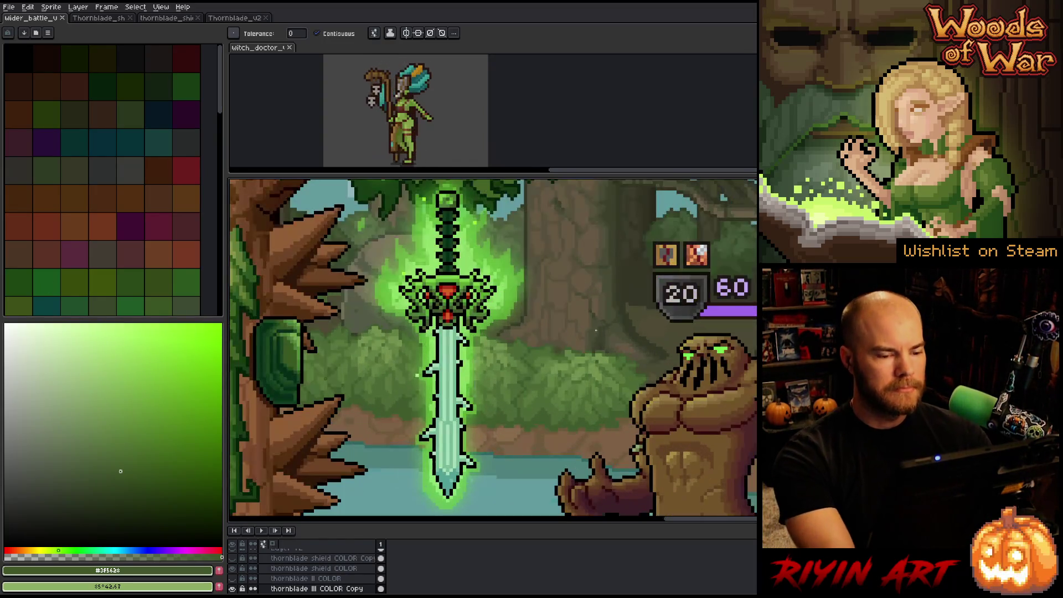
drag(560, 376, 489, 374)
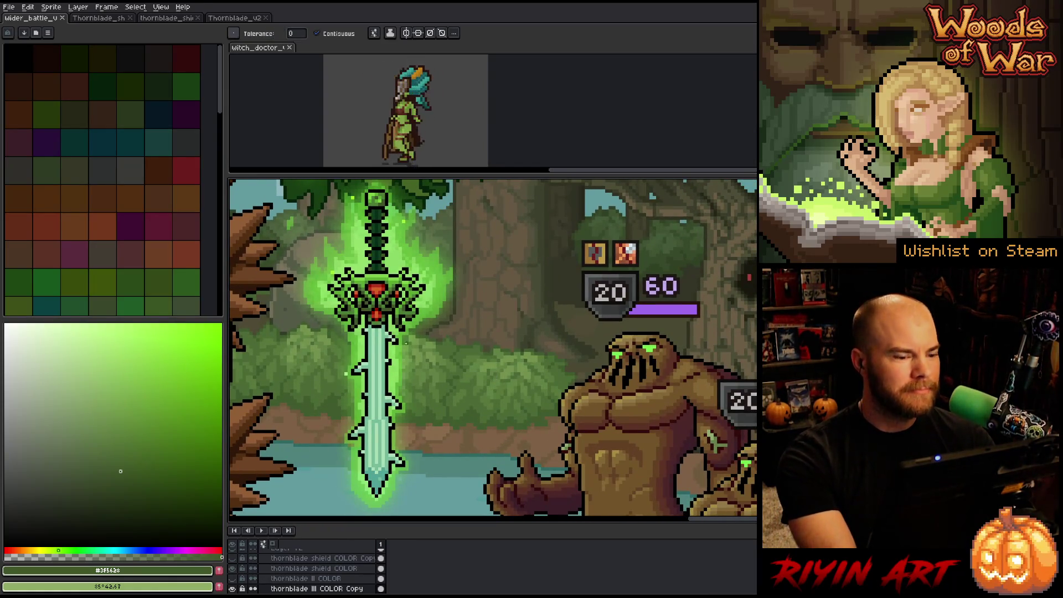
mouse_move(341, 360)
mouse_down()
mouse_move(352, 351)
mouse_move(420, 368)
mouse_move(481, 340)
mouse_move(485, 367)
mouse_up()
scroll(420, 368, down, 1)
scroll(410, 381, down, 1)
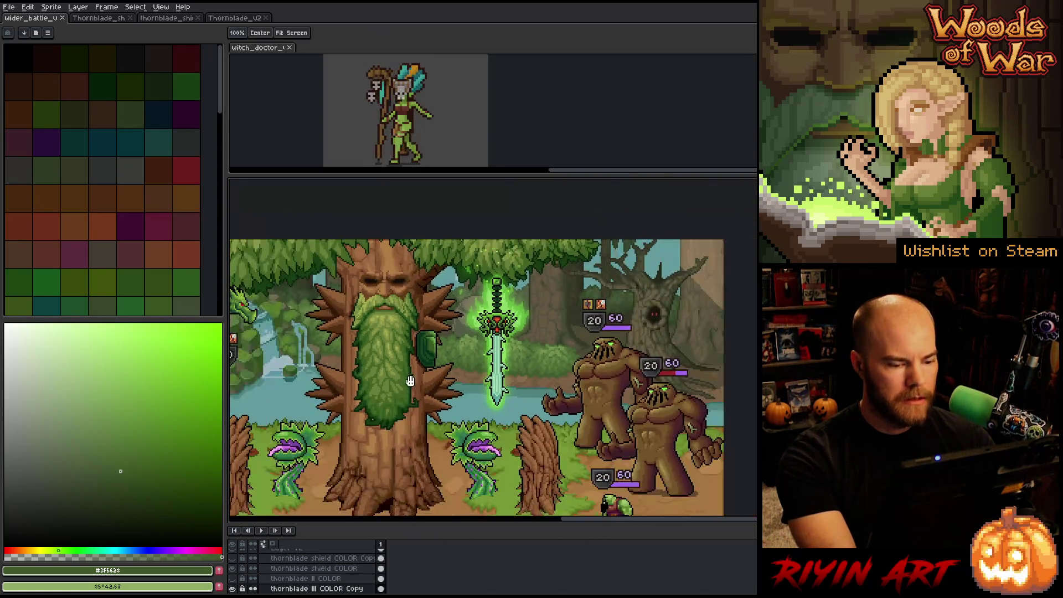
scroll(410, 381, up, 1)
scroll(410, 381, down, 1)
drag(411, 380, 511, 319)
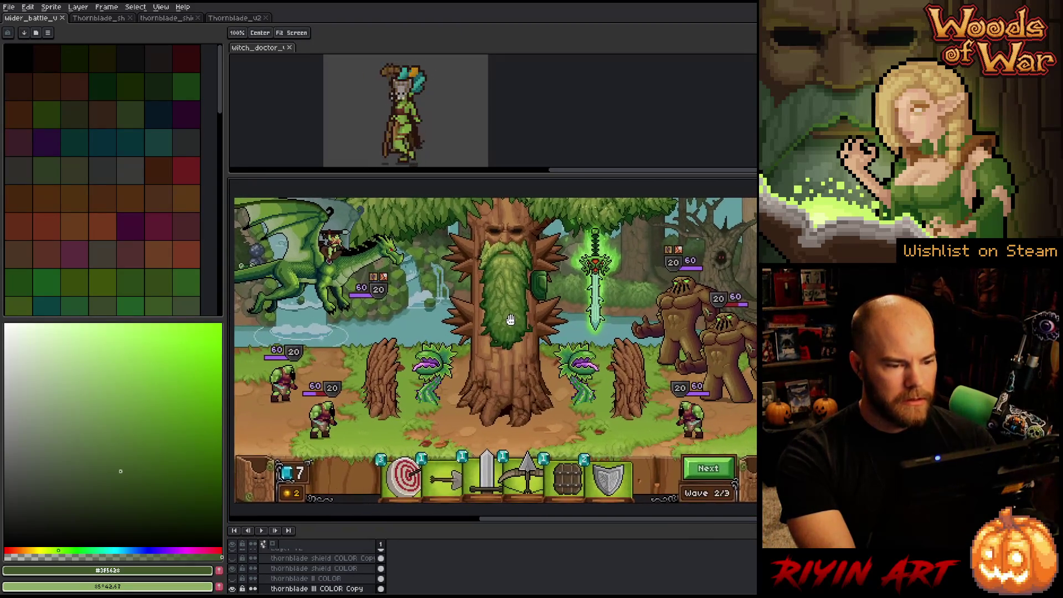
drag(655, 332, 642, 328)
key(w)
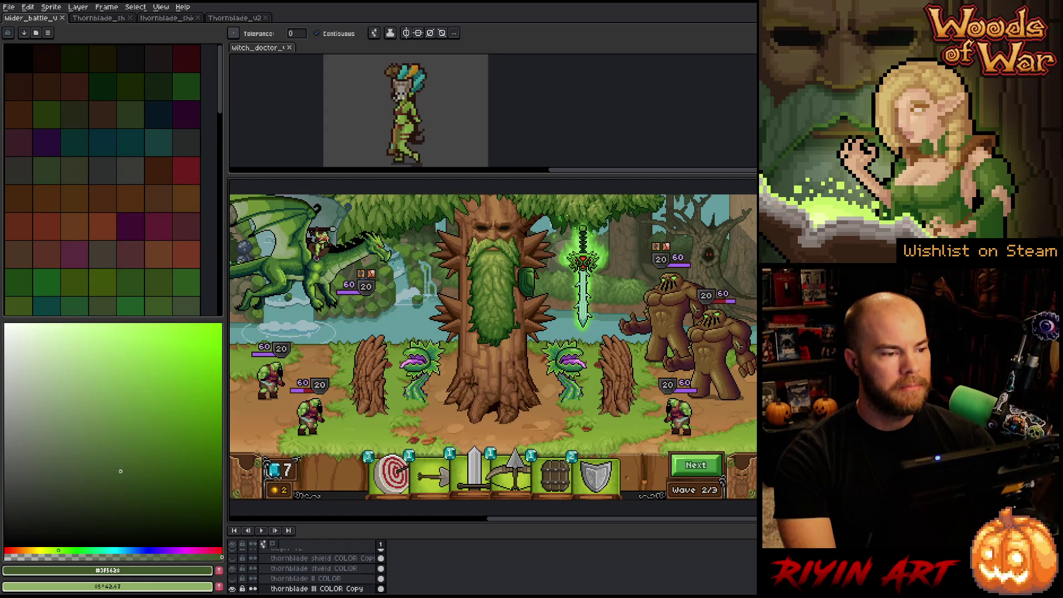
- Switch to Thornblade_v2 and step through the sword animation frames 01 to 07
key(ctrl+shift+Tab)
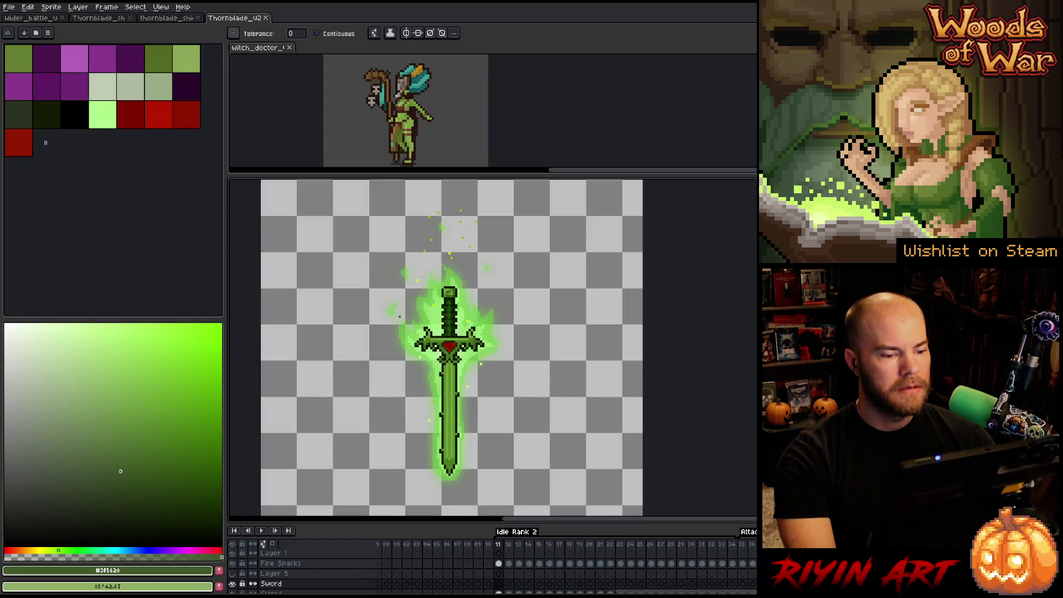
scroll(465, 360, up, 2)
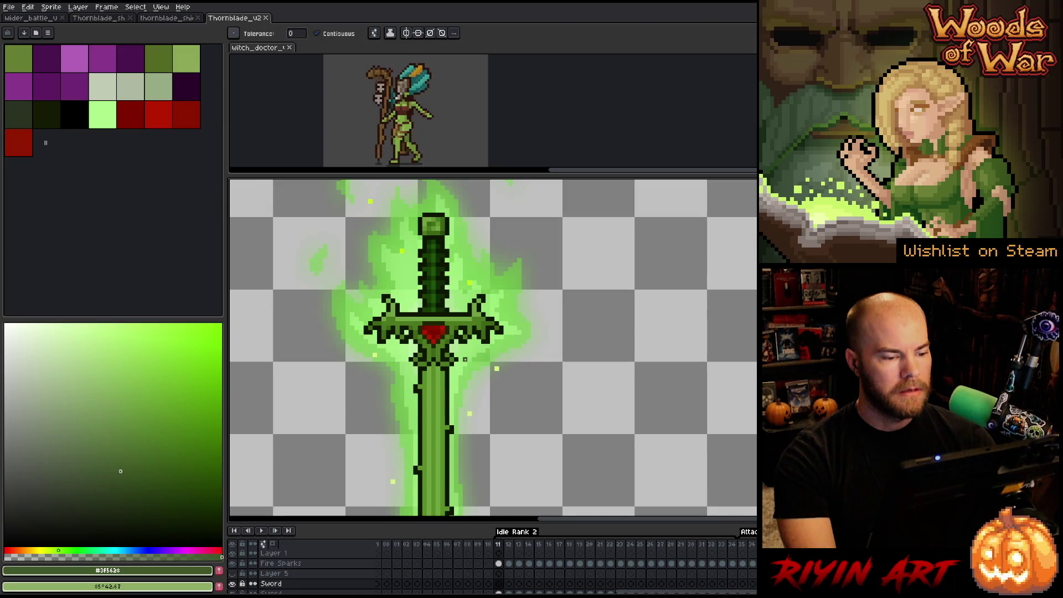
scroll(465, 359, down, 1)
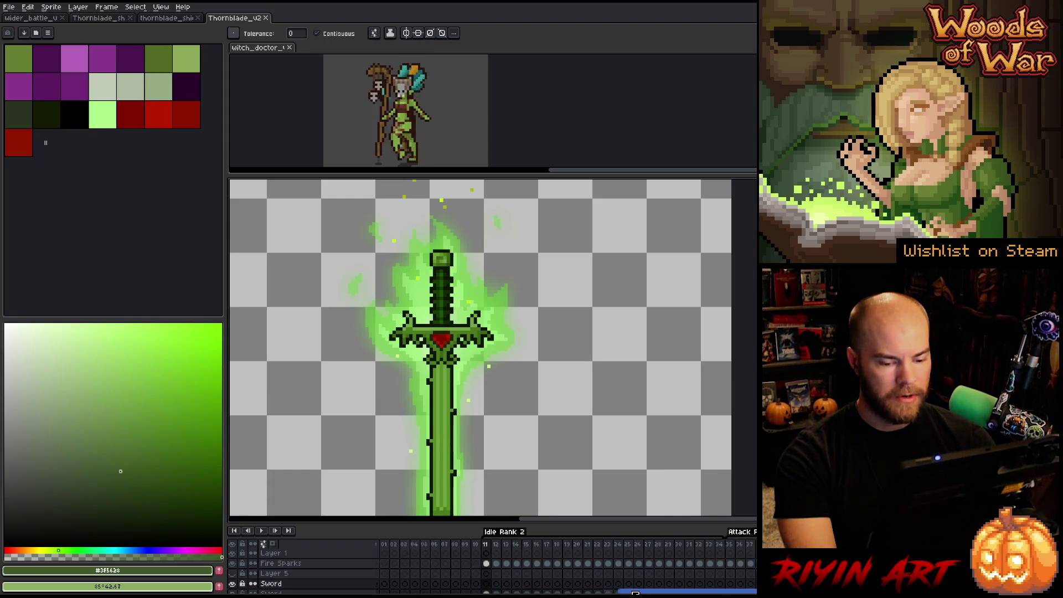
scroll(470, 558, down, 10)
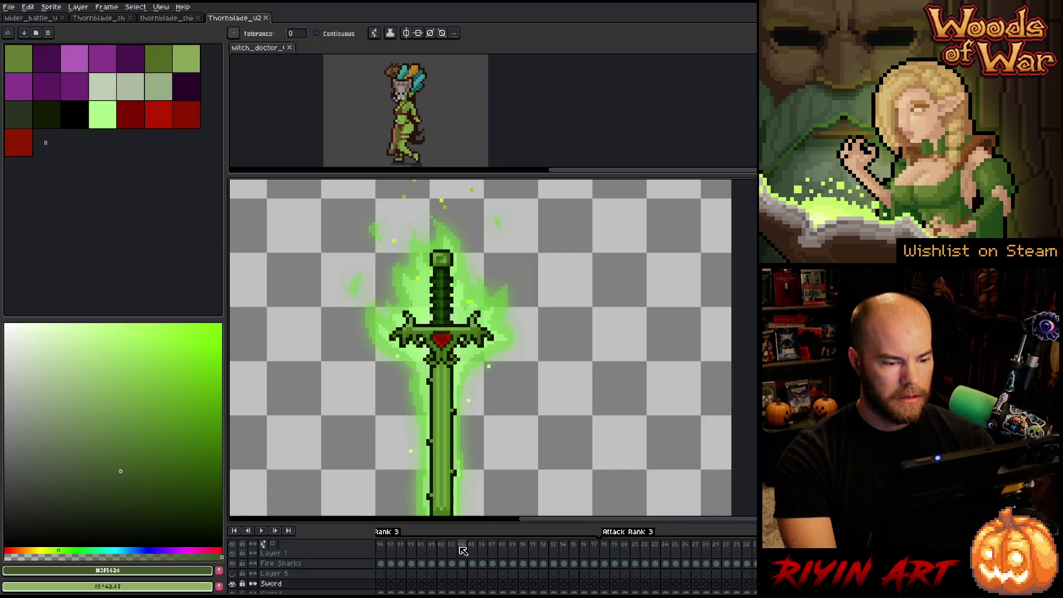
click(462, 548)
click(476, 546)
click(481, 548)
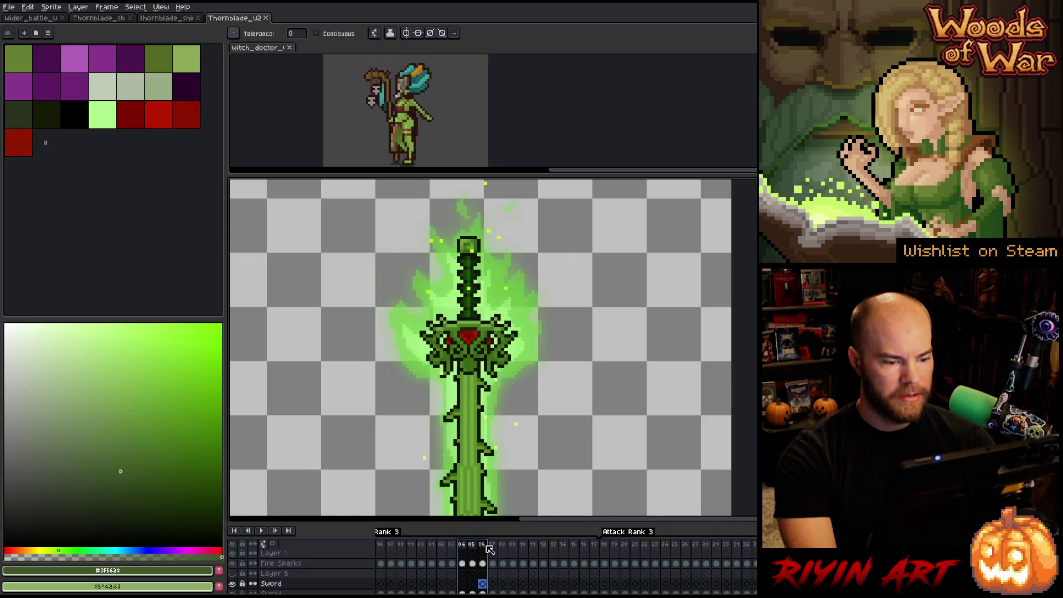
click(492, 548)
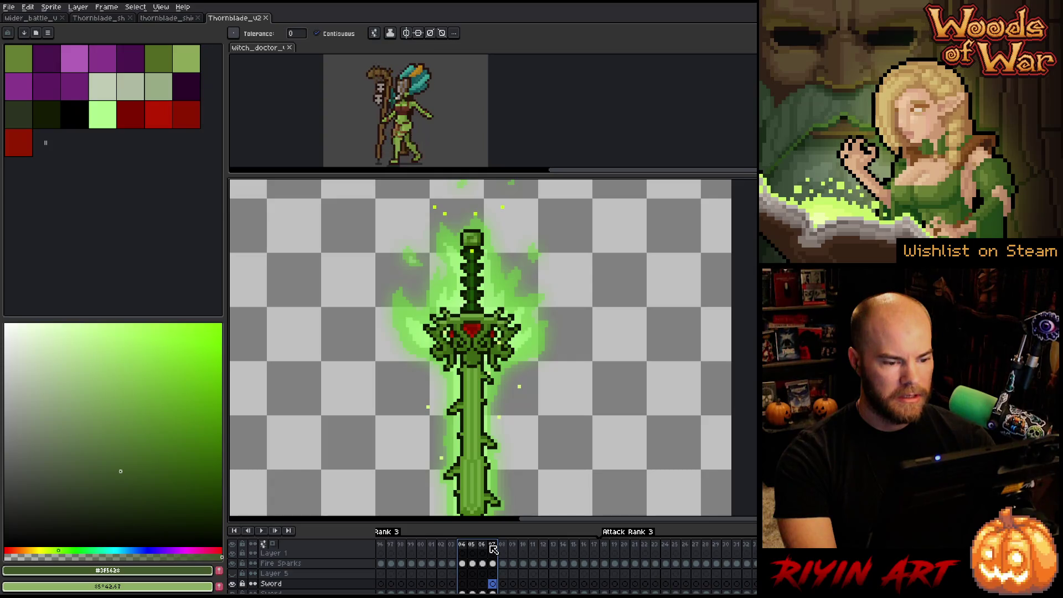
click(482, 548)
click(471, 547)
click(462, 547)
click(451, 547)
click(442, 546)
click(431, 545)
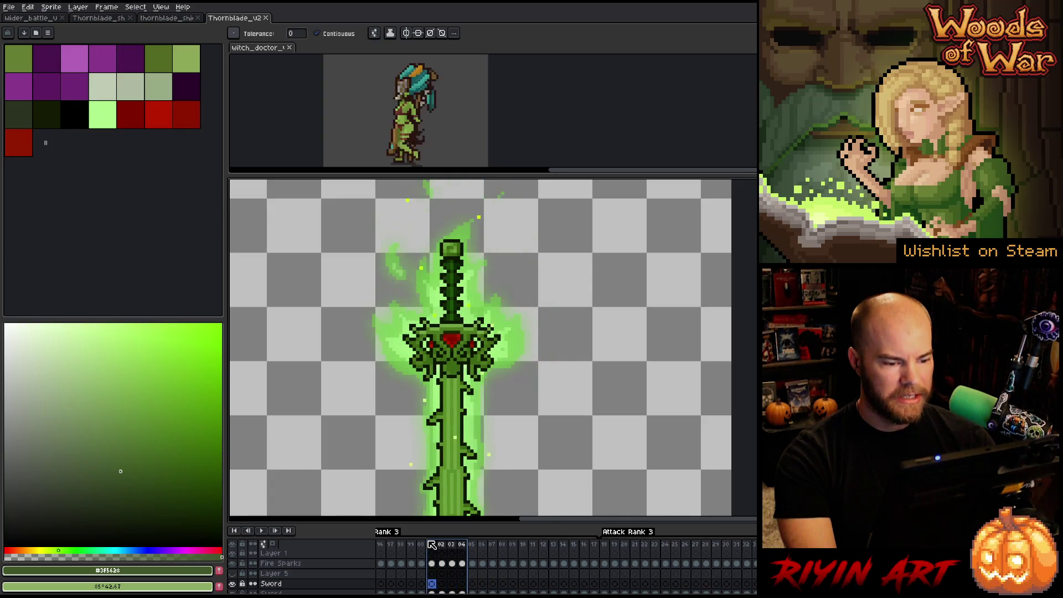
- Select the Idle Rank 3 frames starting at frame 04 and inspect the glowing sword
drag(462, 545, 754, 545)
click(462, 546)
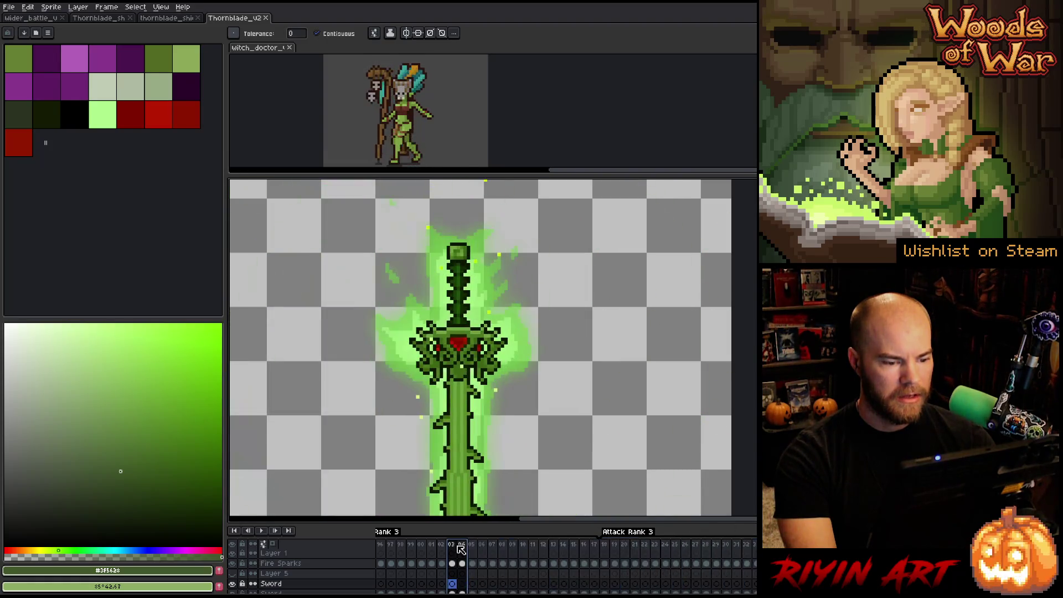
mouse_move(461, 546)
mouse_down()
mouse_move(382, 545)
mouse_move(522, 532)
mouse_move(502, 532)
mouse_up()
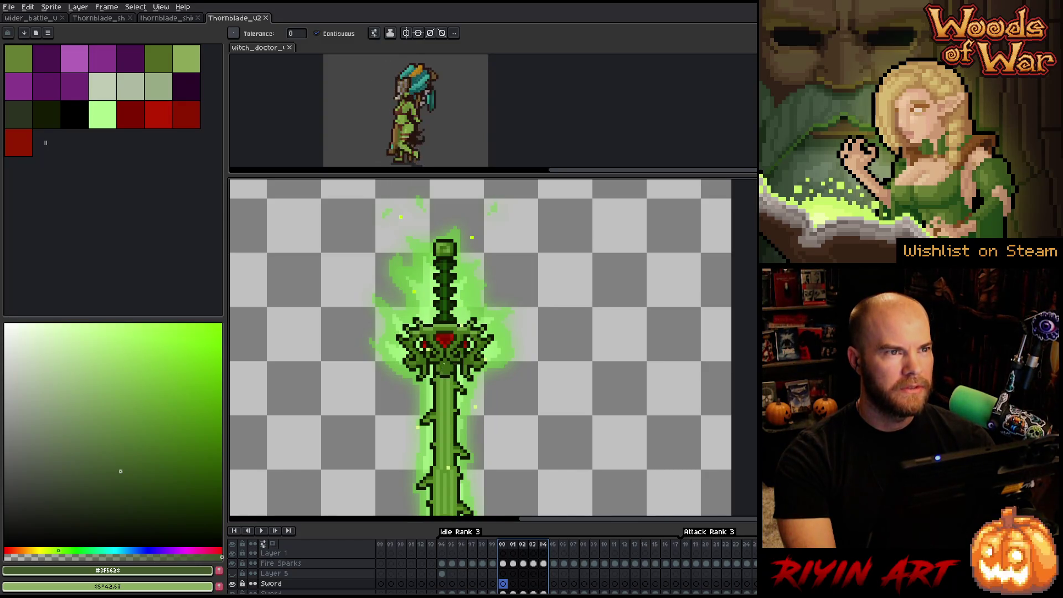
scroll(529, 393, down, 2)
scroll(512, 419, up, 2)
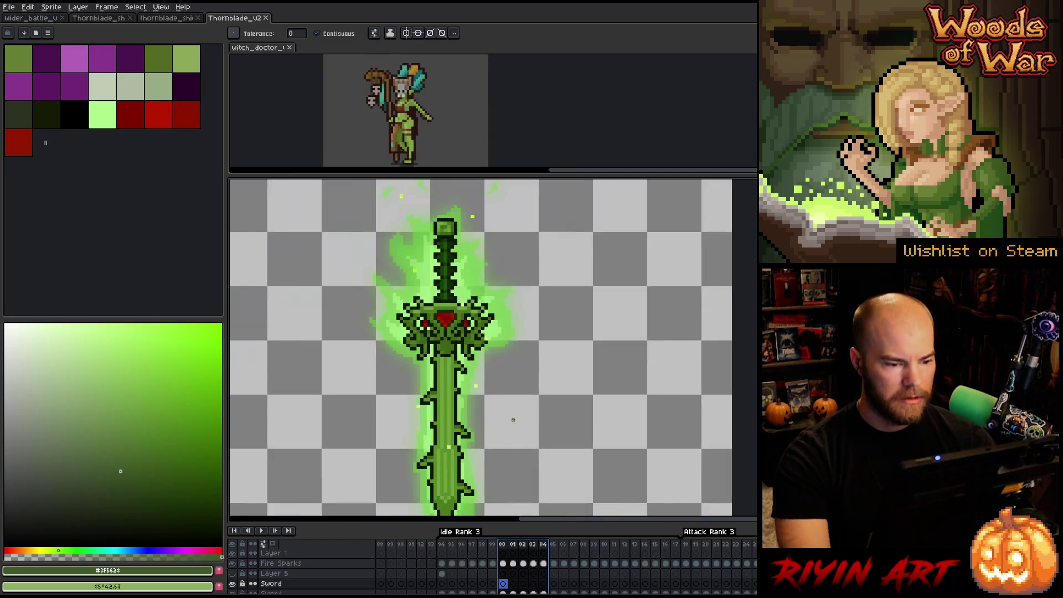
scroll(513, 419, down, 2)
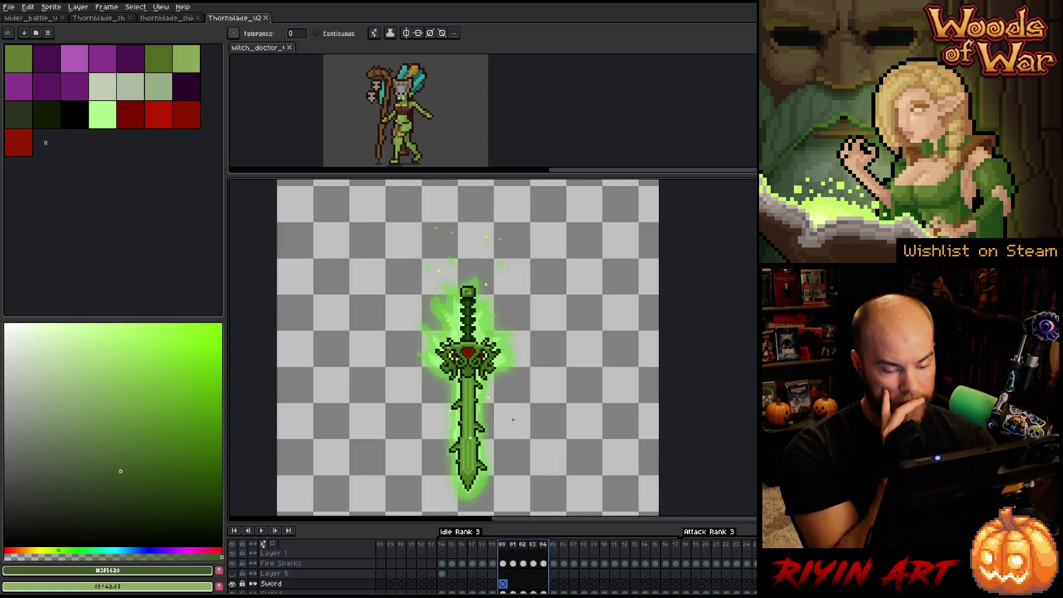
scroll(513, 419, up, 2)
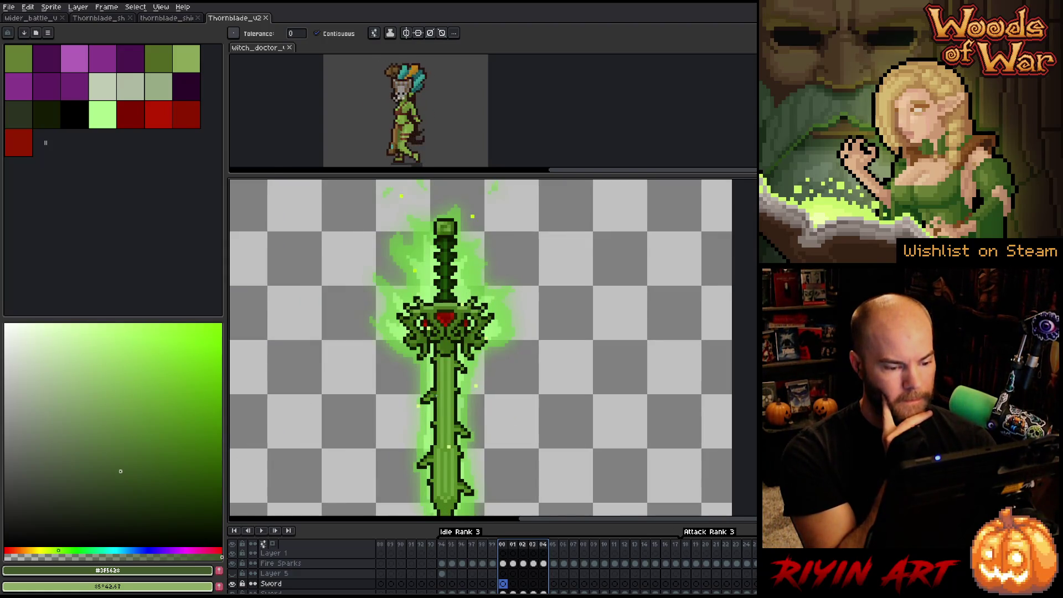
scroll(425, 386, down, 1)
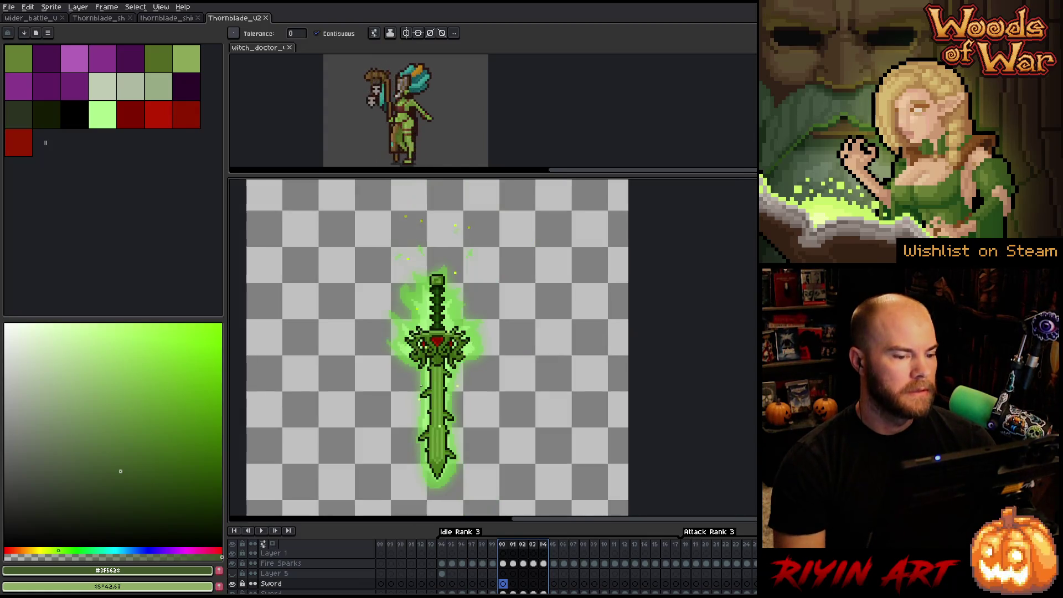
scroll(424, 386, up, 1)
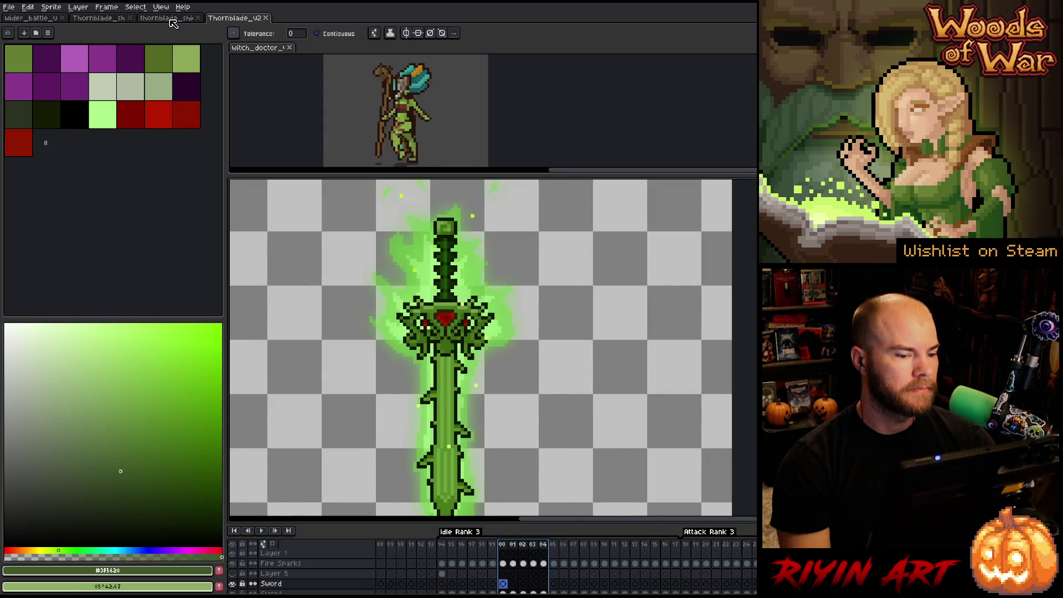
- Close the shield sprite sheet, Thornblade_v2 and remaining shield files
click(170, 19)
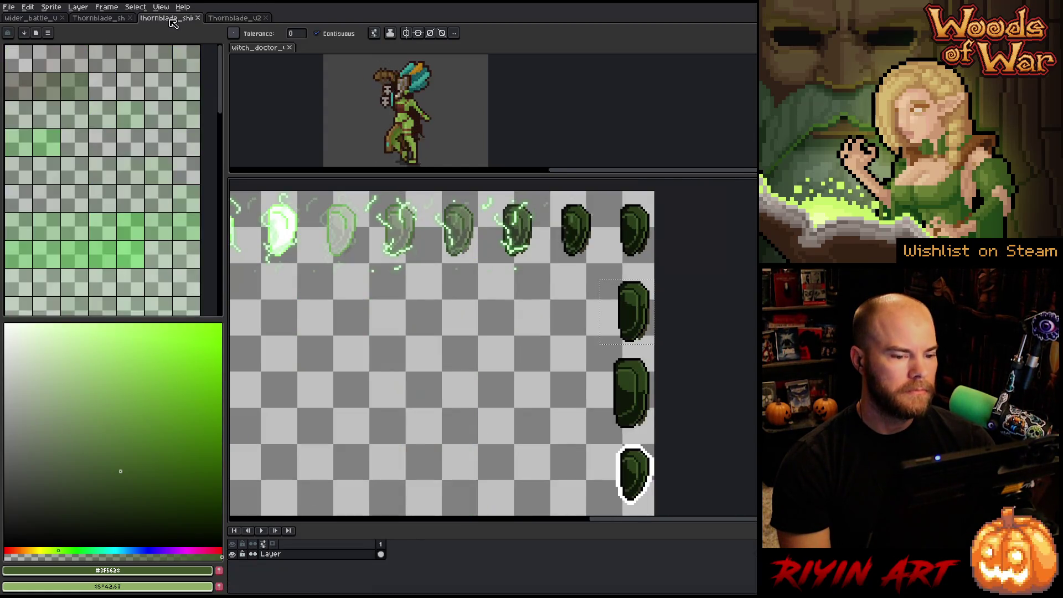
click(197, 18)
click(198, 18)
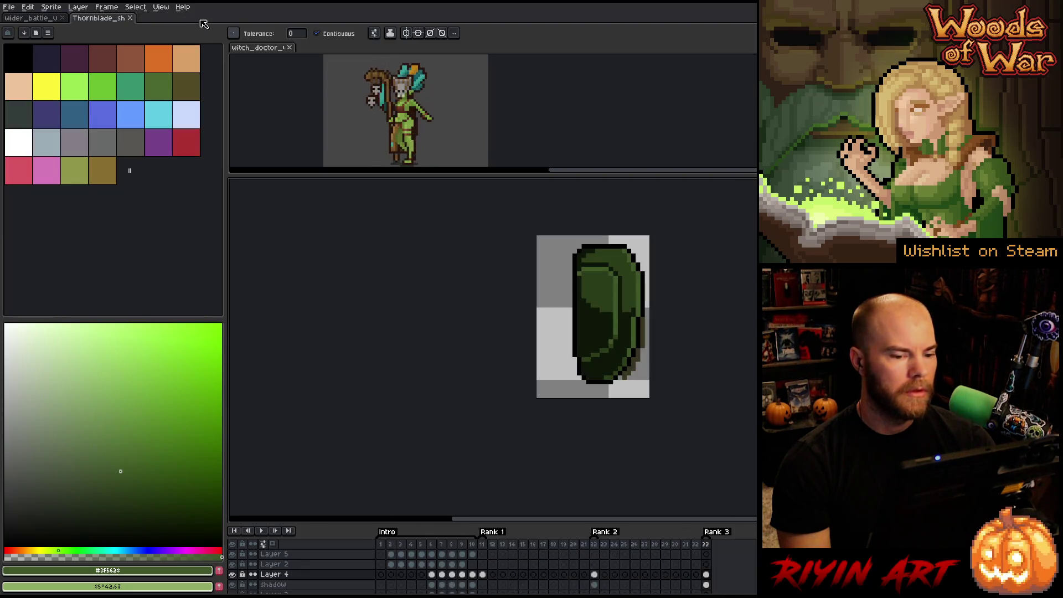
click(133, 18)
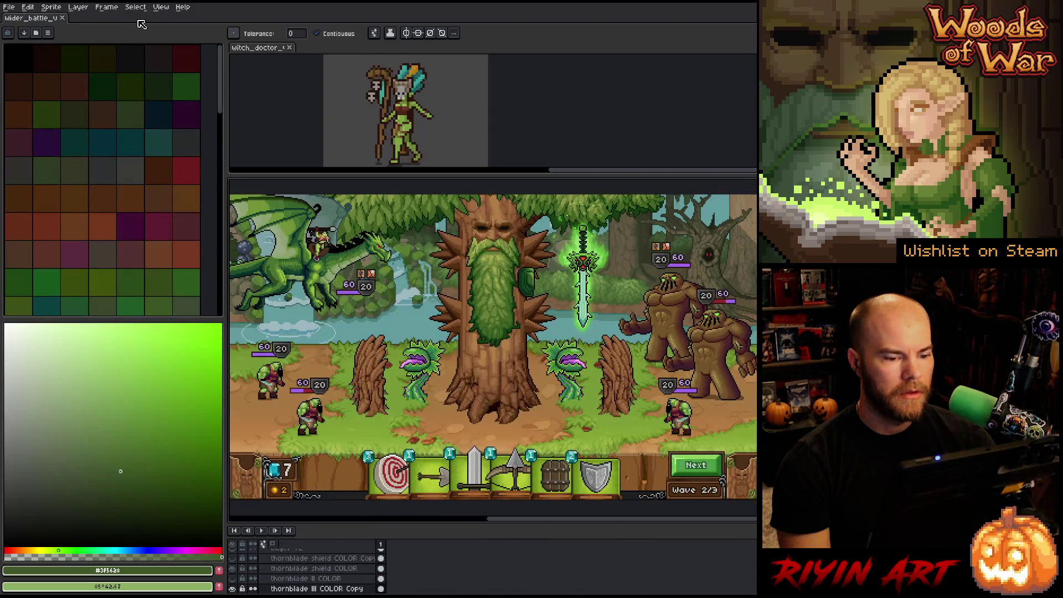
- Zoom out until the whole battle mockup with the glowing Thornblade is visible
scroll(618, 230, up, 3)
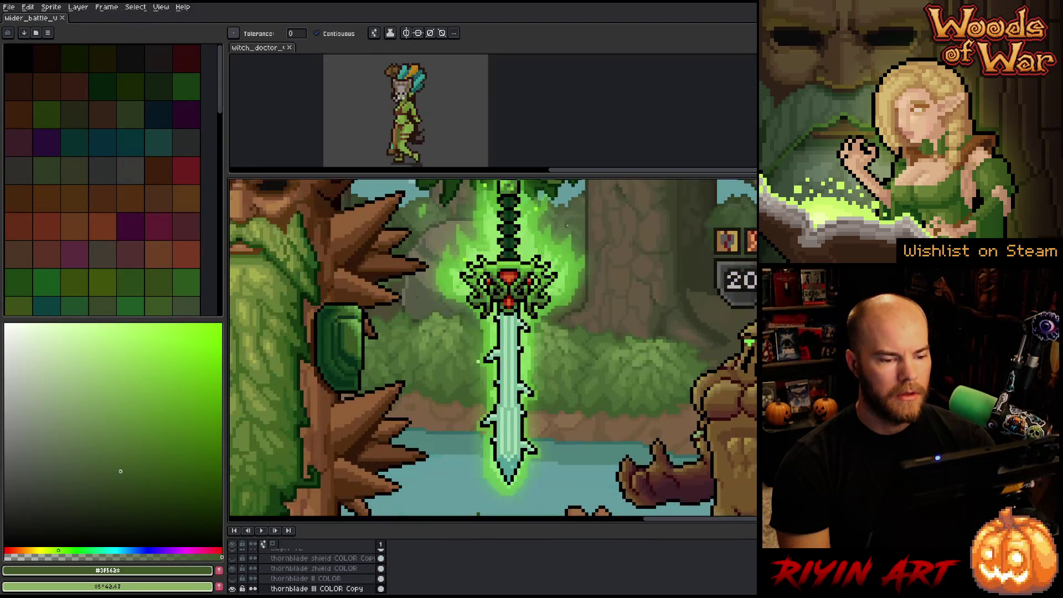
scroll(548, 269, down, 1)
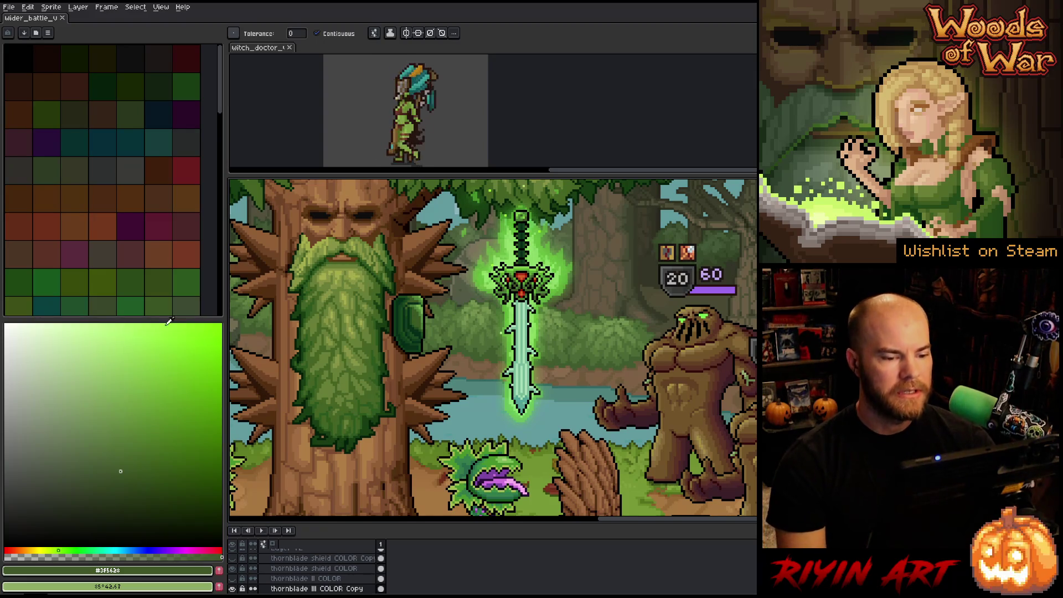
scroll(412, 281, down, 2)
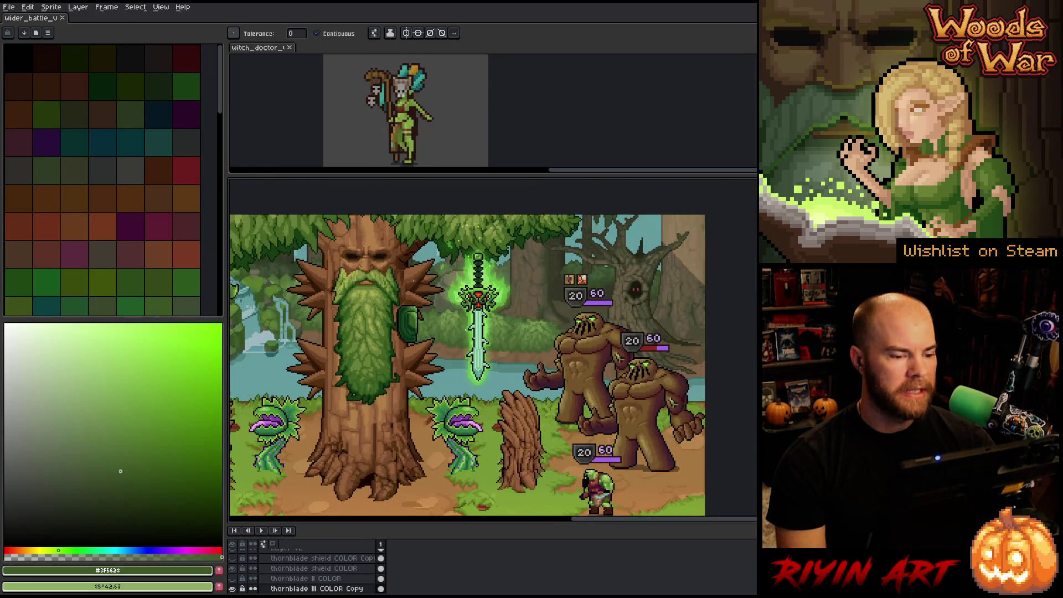